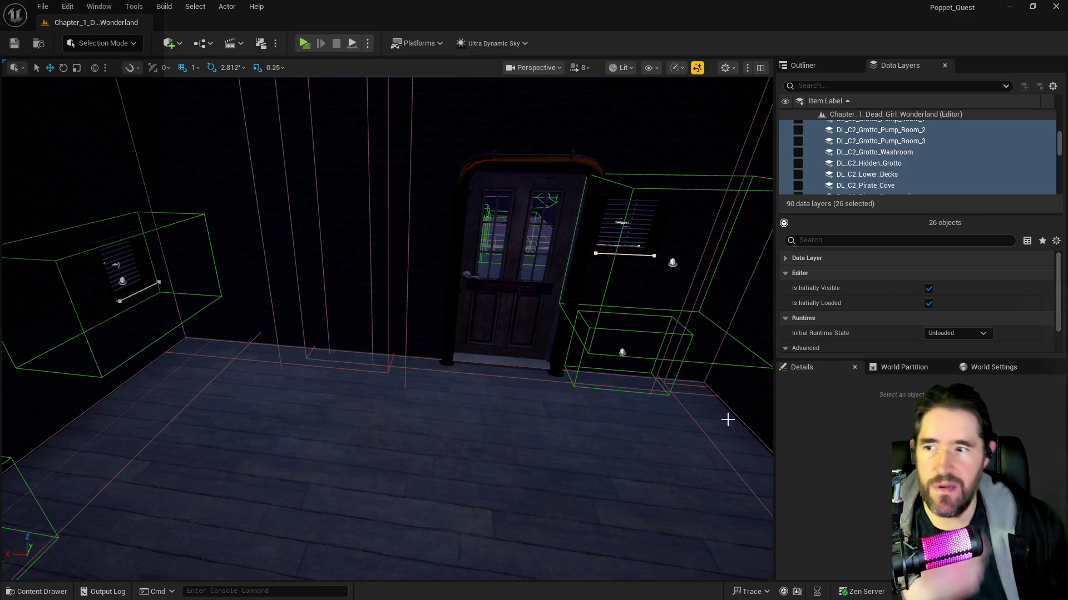
- Select the data layers from DL_C1_Washroom up to DL_C1_Carnival_Room and mark all 22 as Loaded
scroll(890, 151, "up", 5)
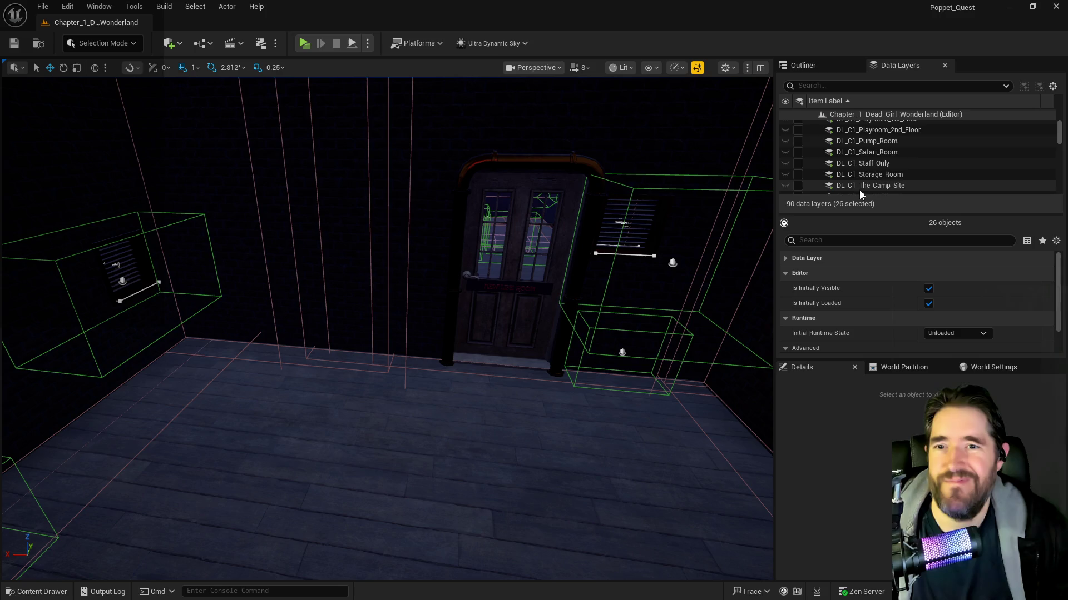
scroll(861, 187, "down", 3)
left_click(870, 184)
scroll(869, 181, "up", 6)
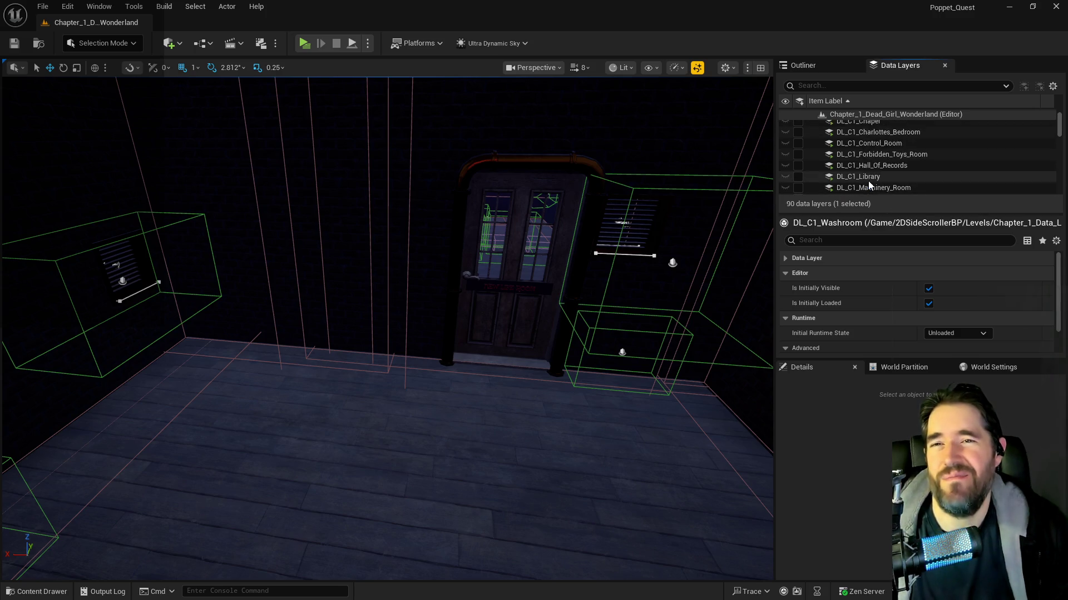
left_click(866, 136, "shift")
left_click(798, 138)
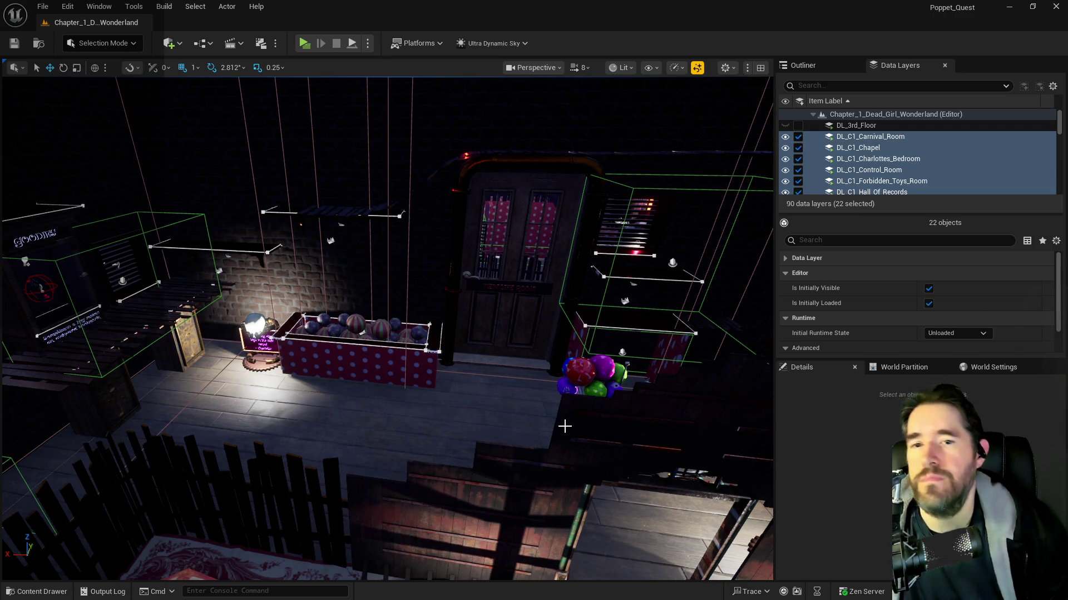
mouse_move(564, 426)
left_mouse_down()
mouse_move(523, 417)
mouse_move(564, 427)
left_mouse_up()
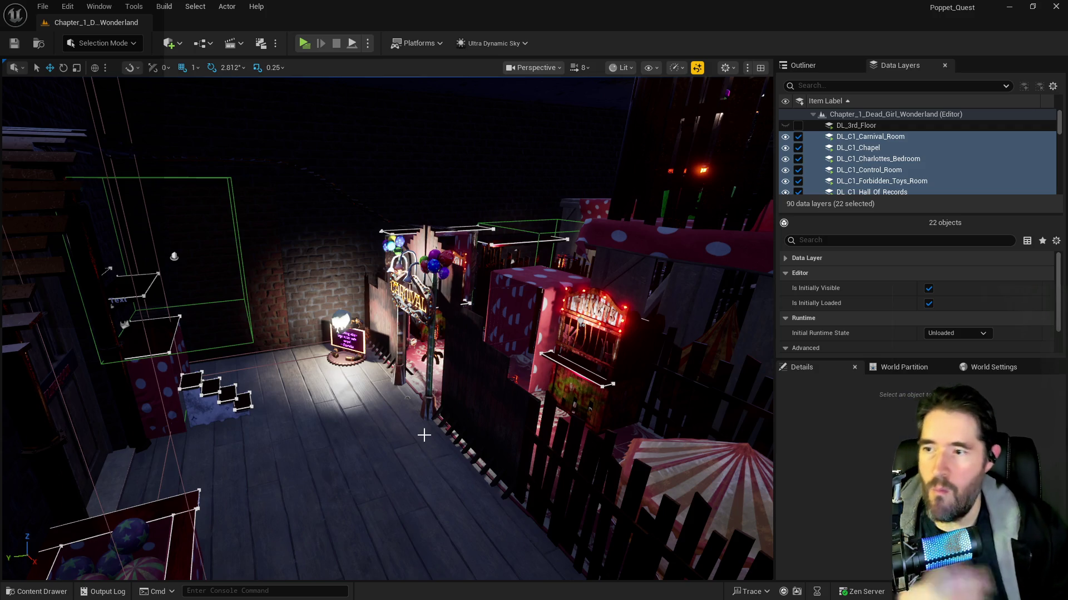
mouse_move(387, 417)
left_mouse_down()
mouse_move(334, 390)
mouse_move(185, 155)
mouse_move(192, 139)
mouse_move(170, 83)
left_mouse_up()
key("f")
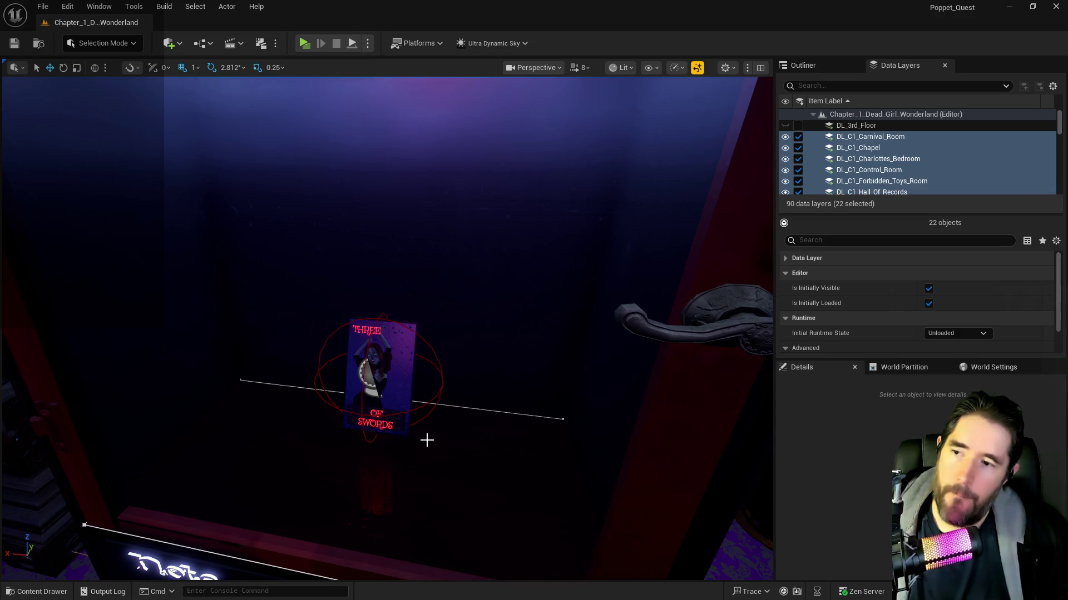
mouse_move(429, 436)
left_mouse_down()
mouse_move(490, 389)
mouse_move(467, 378)
mouse_move(456, 389)
mouse_move(414, 112)
mouse_move(444, 239)
left_mouse_up()
left_click_drag(407, 338, 650, 199)
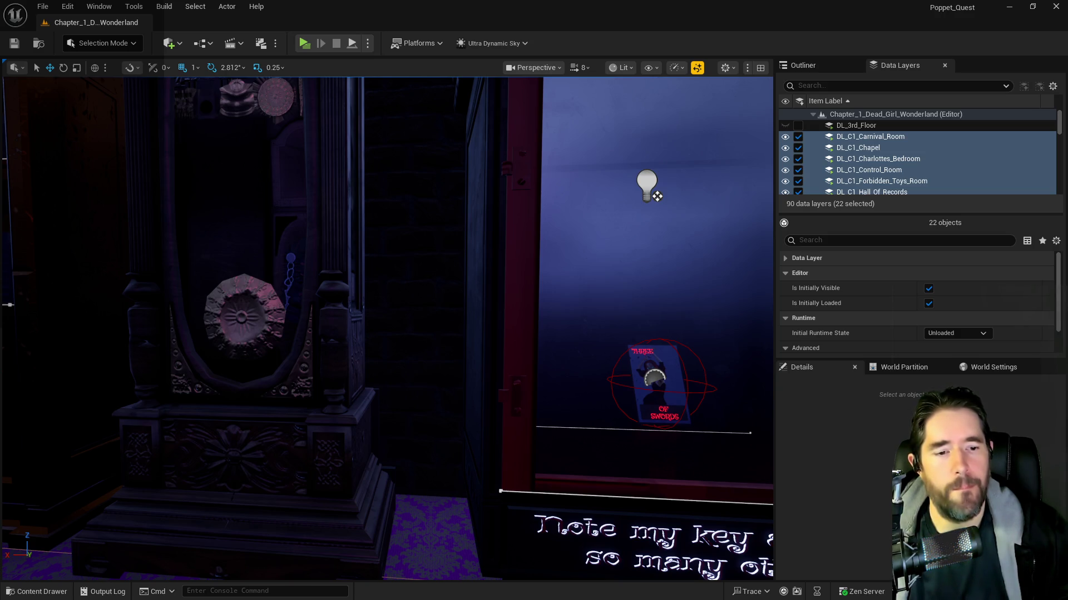
mouse_move(549, 405)
left_mouse_down()
mouse_move(422, 467)
mouse_move(468, 413)
left_mouse_up()
- Inspect both Three of Swords tarot cards, framing the one inside the GOODIES cabinet
left_click(468, 413)
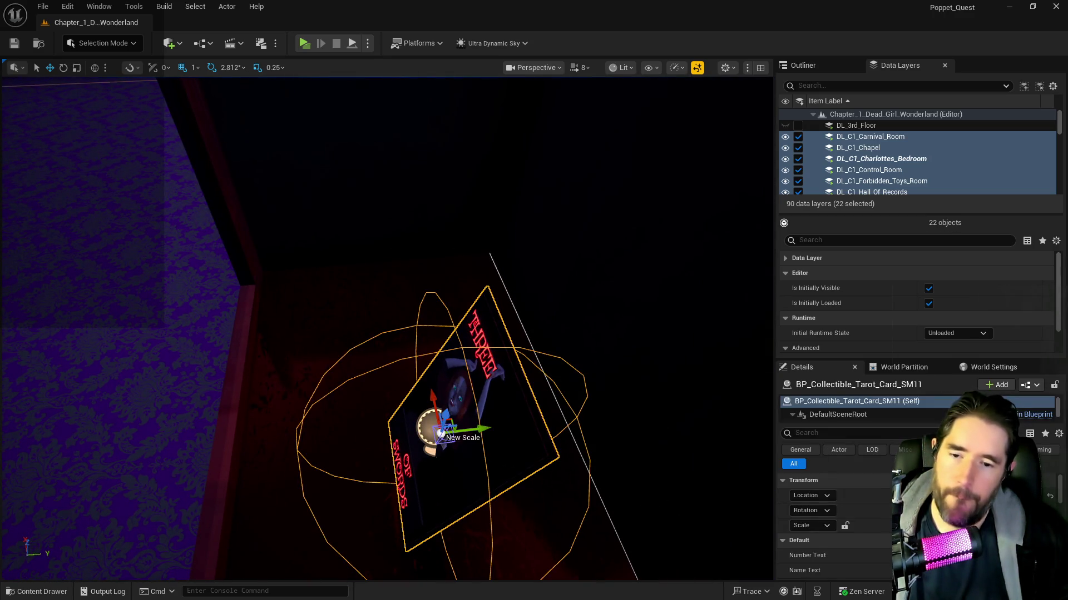
scroll(834, 523, "down", 3)
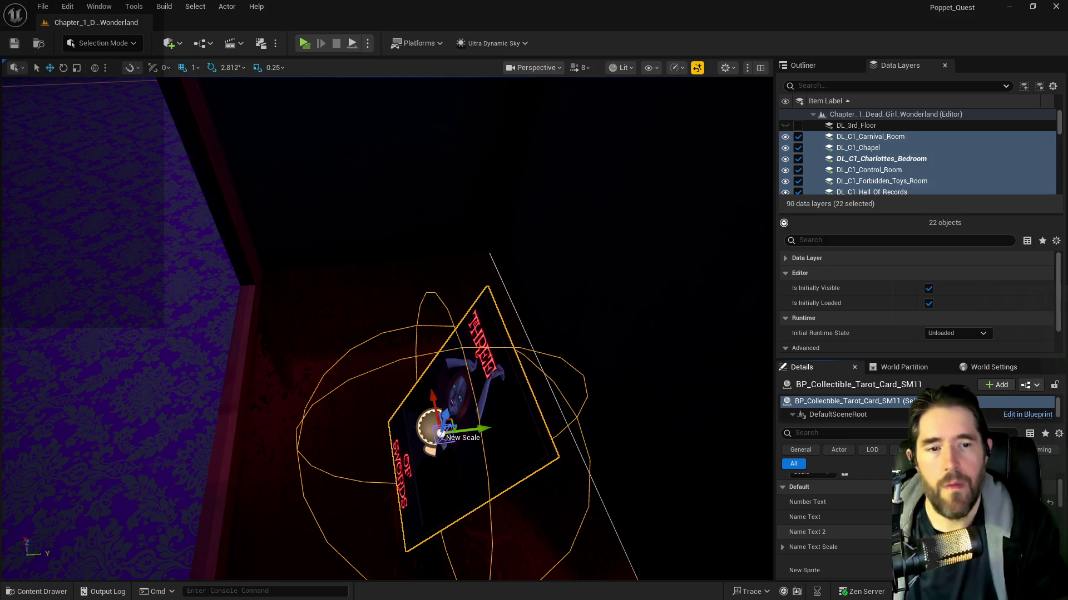
scroll(834, 523, "down", 3)
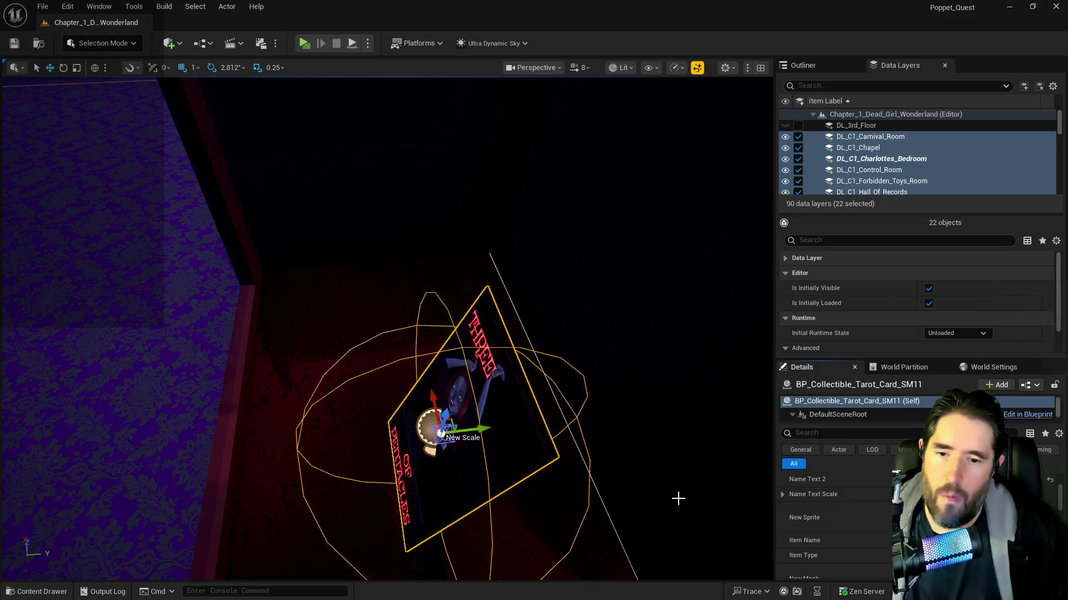
mouse_move(679, 500)
left_mouse_down()
mouse_move(723, 456)
mouse_move(711, 517)
left_mouse_up()
key("f")
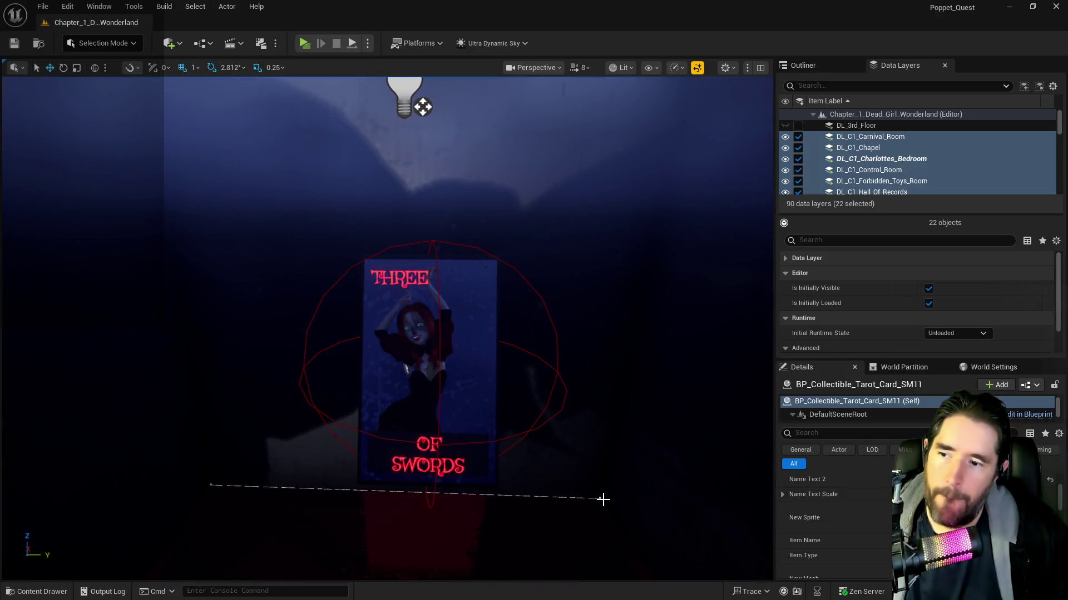
scroll(600, 498, "up", 5)
left_click(581, 520)
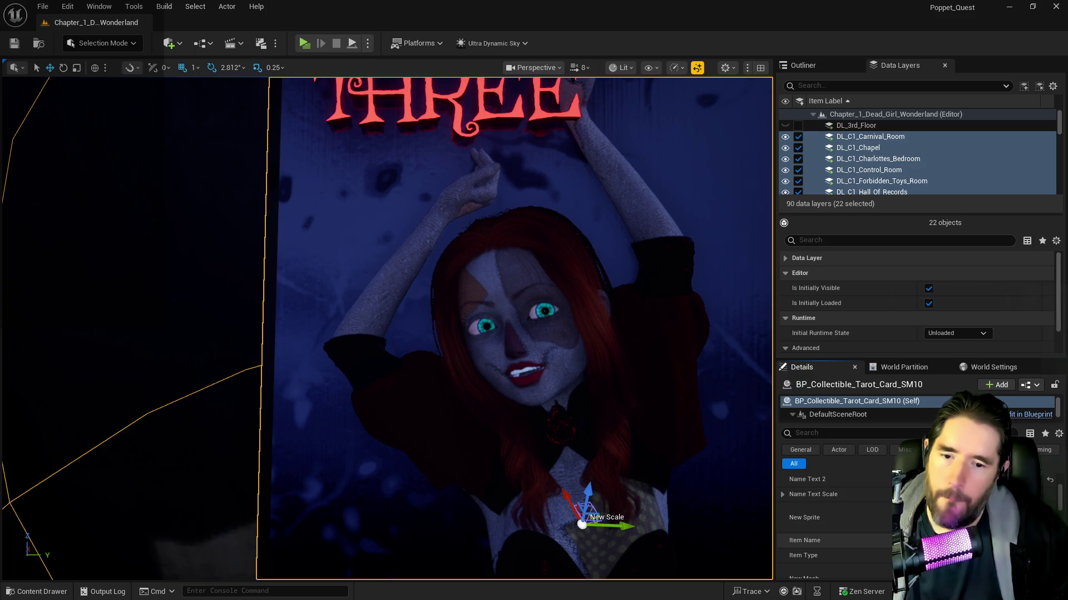
mouse_move(581, 523)
left_mouse_down()
mouse_move(511, 562)
mouse_move(392, 500)
mouse_move(593, 439)
left_mouse_up()
- Select the GOODIES cabinet and fly the view back to see the whole cabinet
left_click(556, 400)
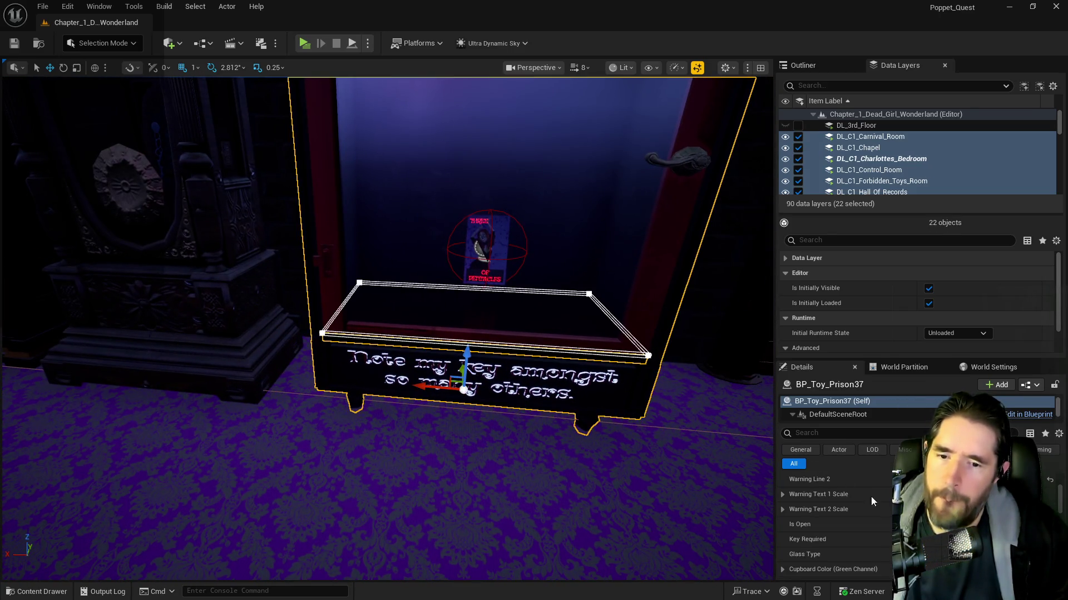
scroll(834, 528, "down", 1)
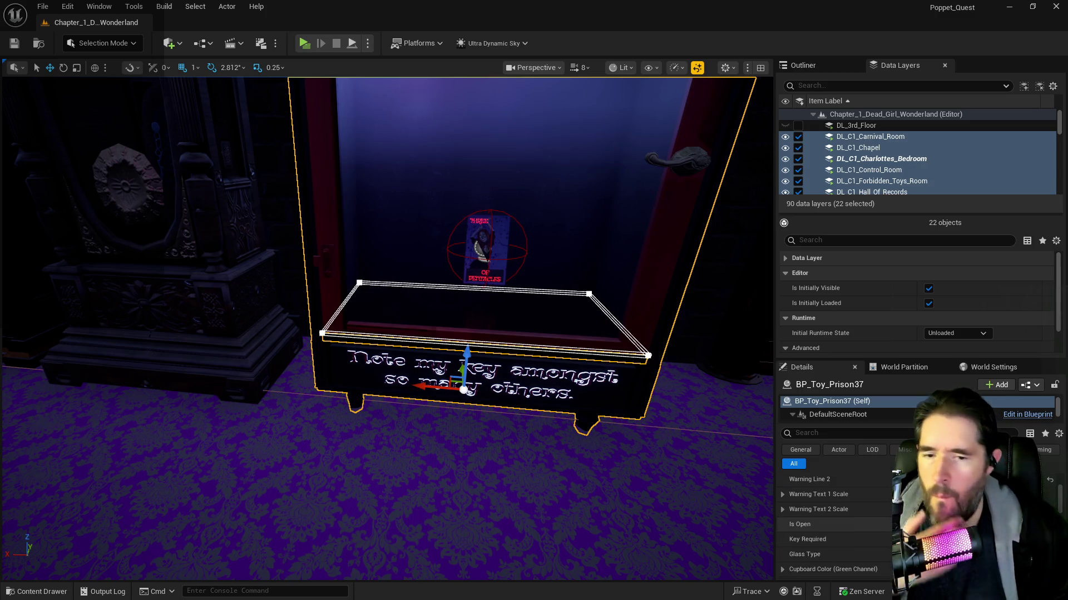
key("w")
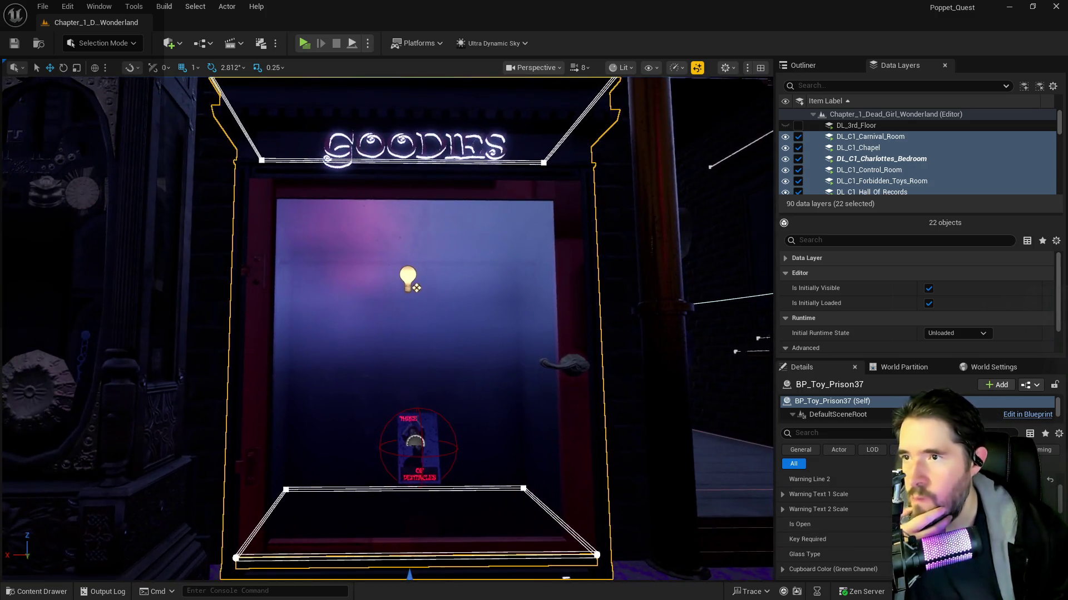
key("s")
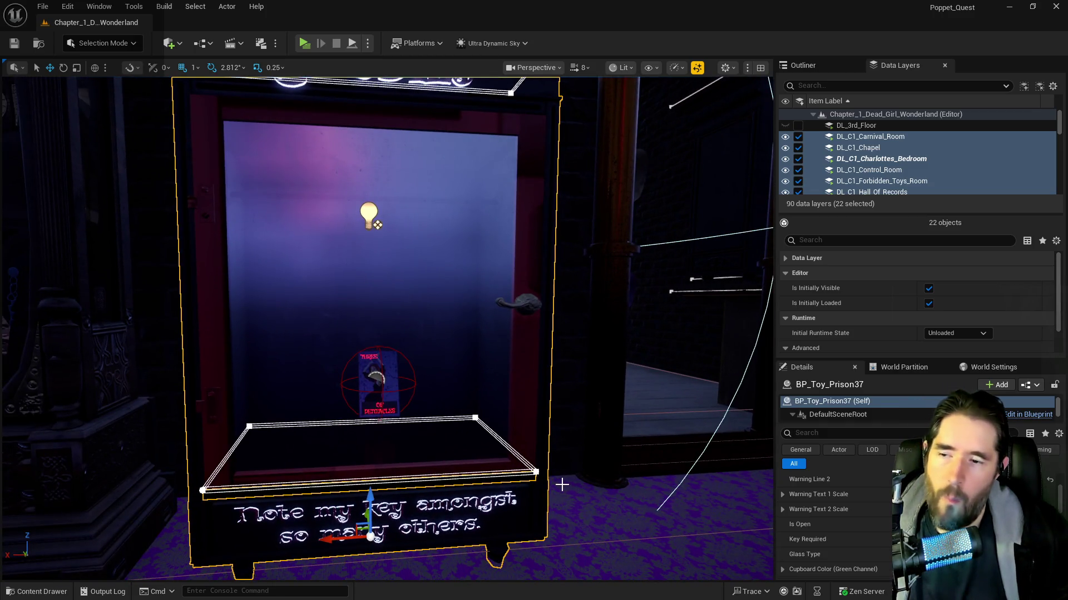
key("w")
key("w")
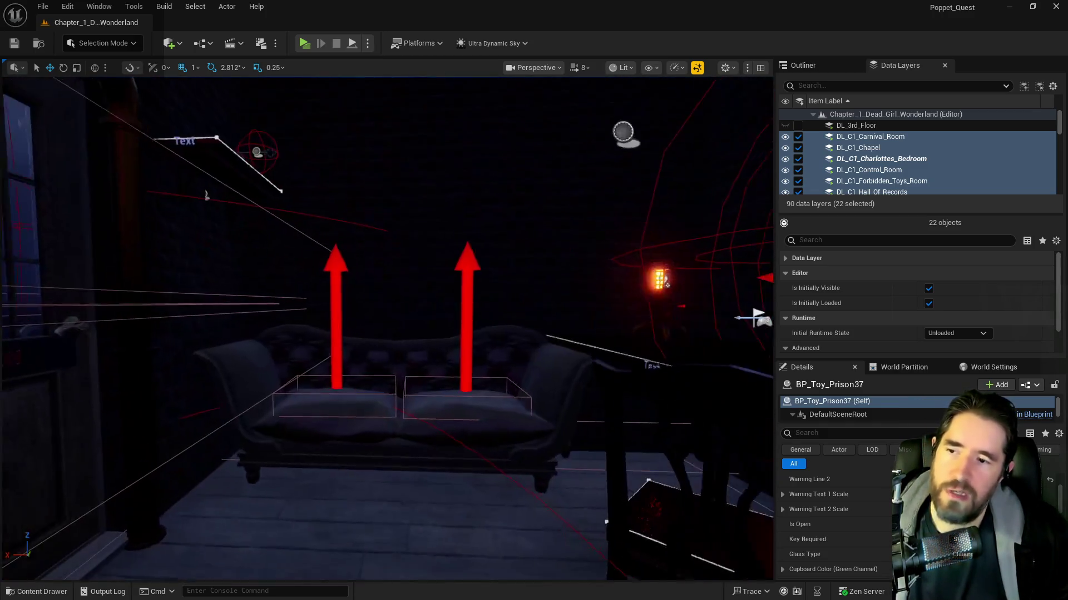
key("ctrl+z")
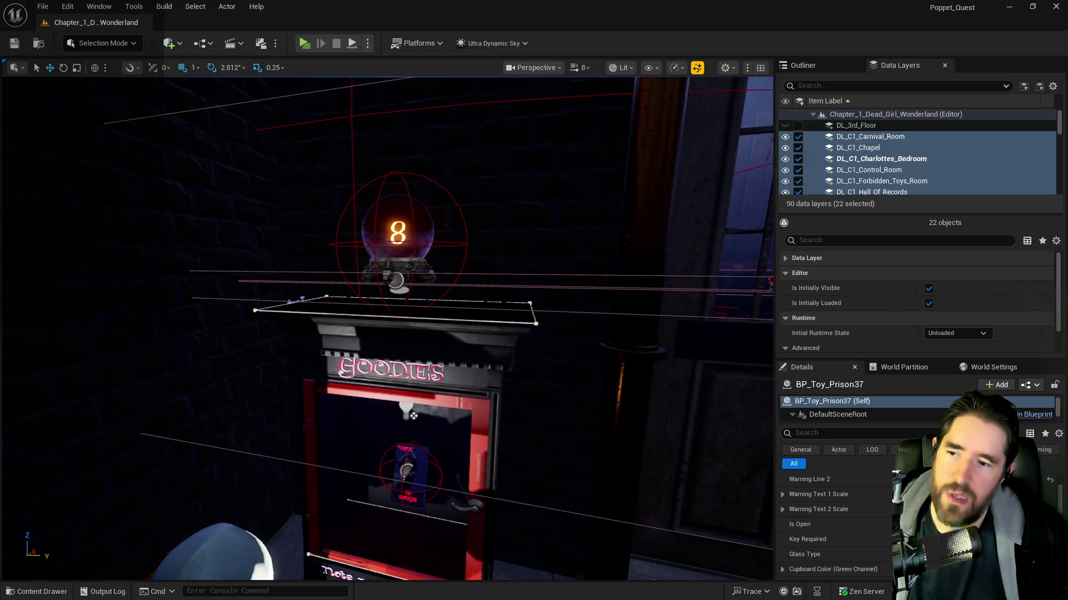
key("w")
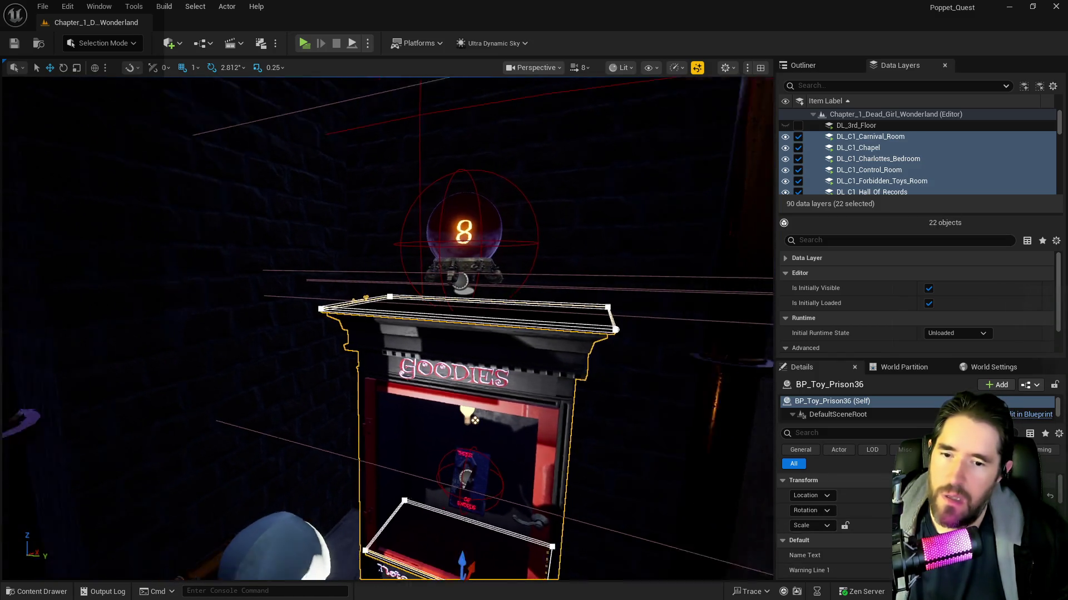
key("s")
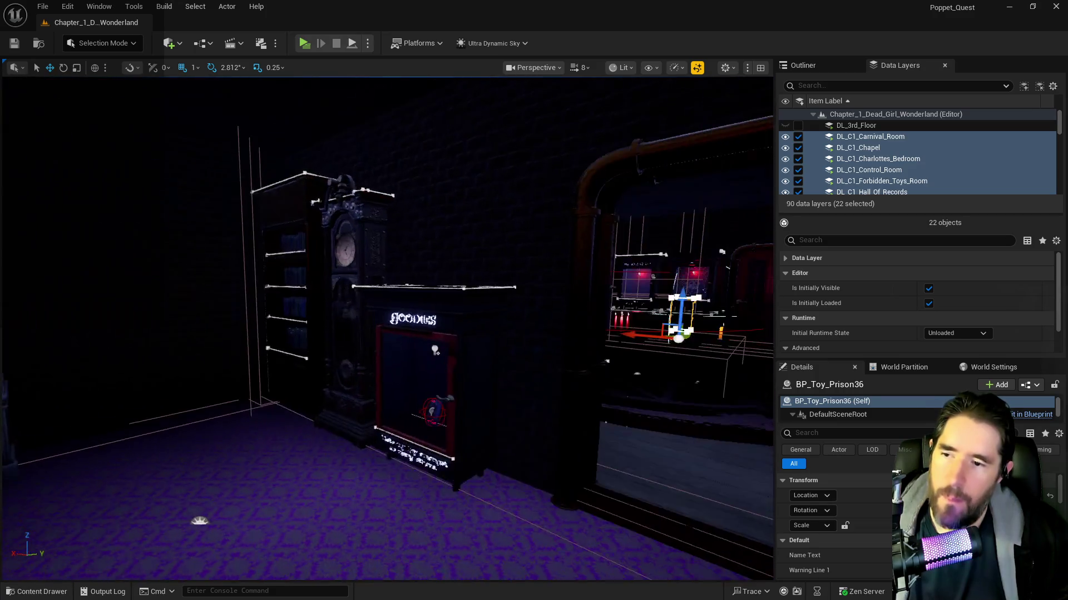
- Lock BP_Toy_Prison37's scale proportions and centre the cabinet in view
left_click(442, 441)
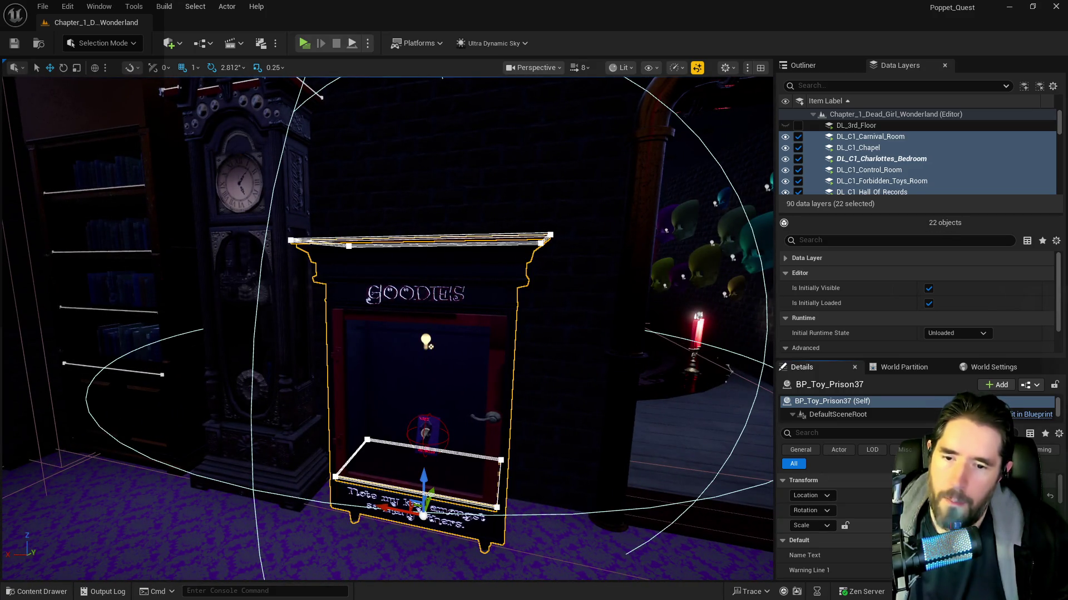
left_click(845, 525)
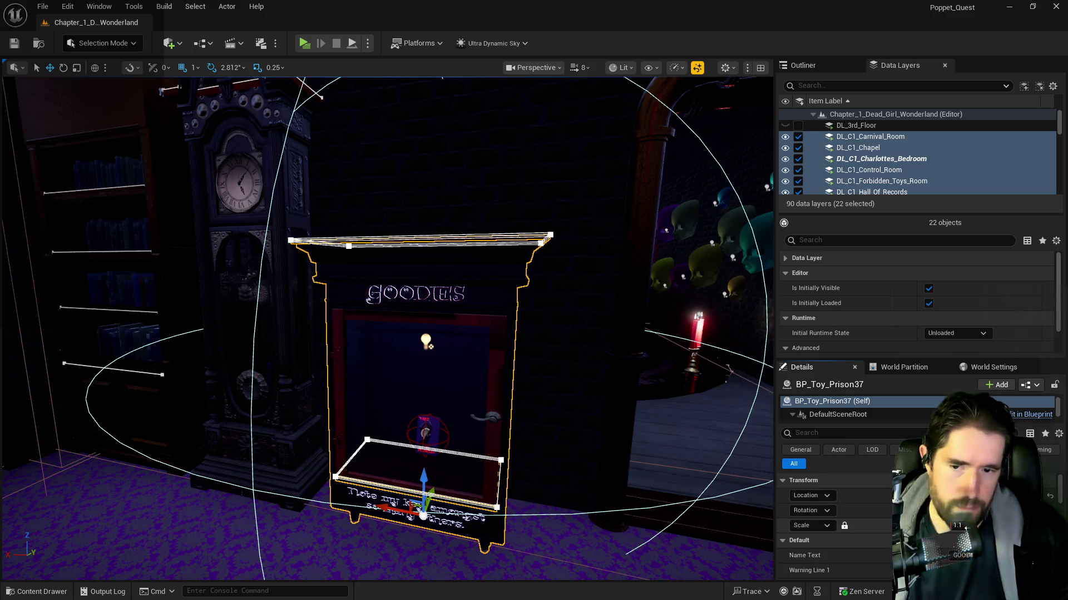
key("s")
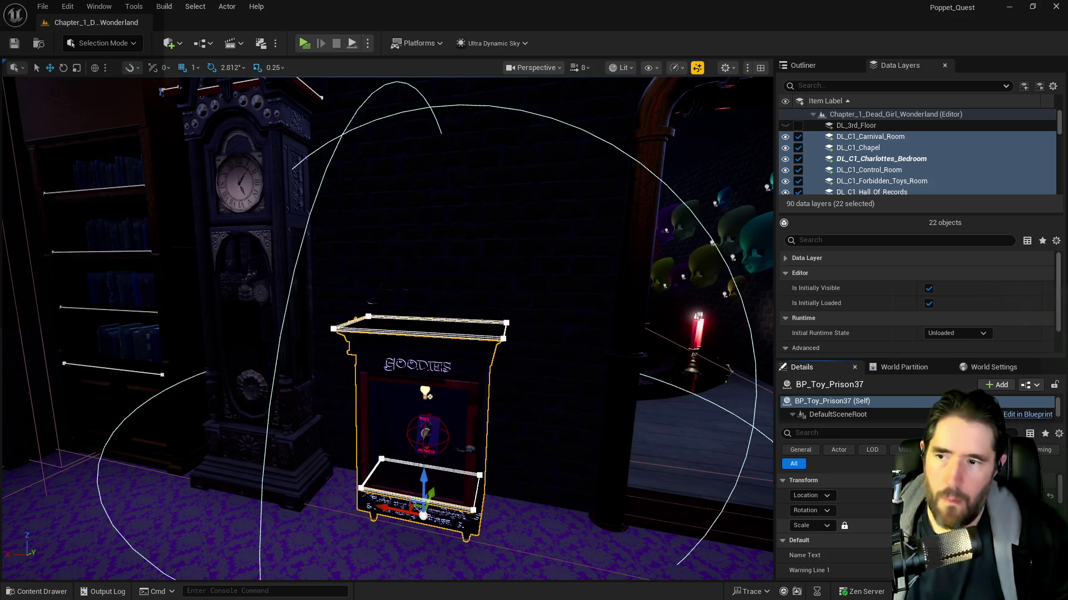
key("w")
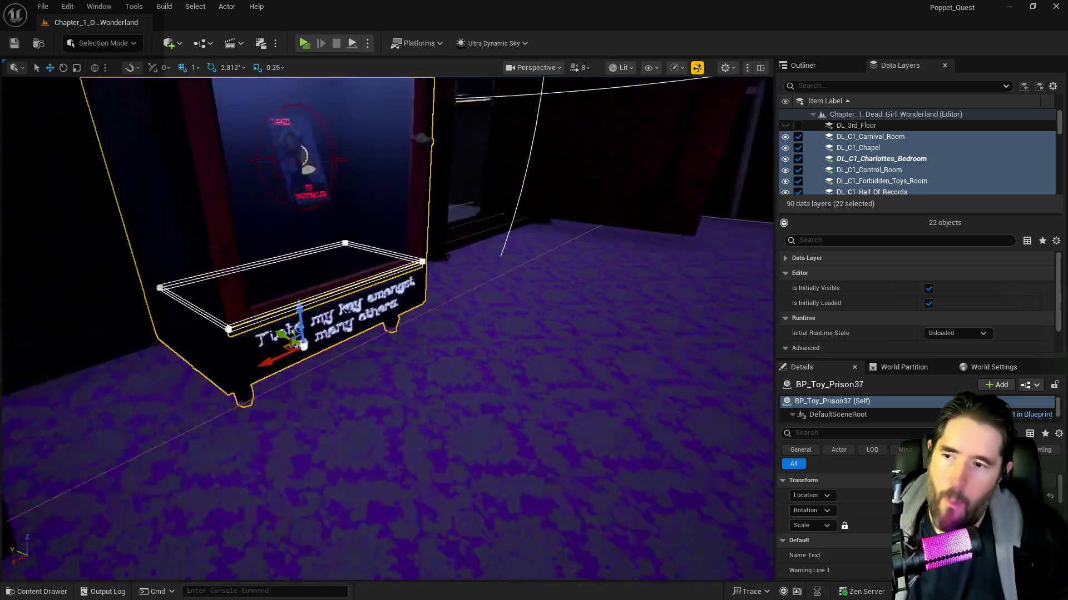
key("s")
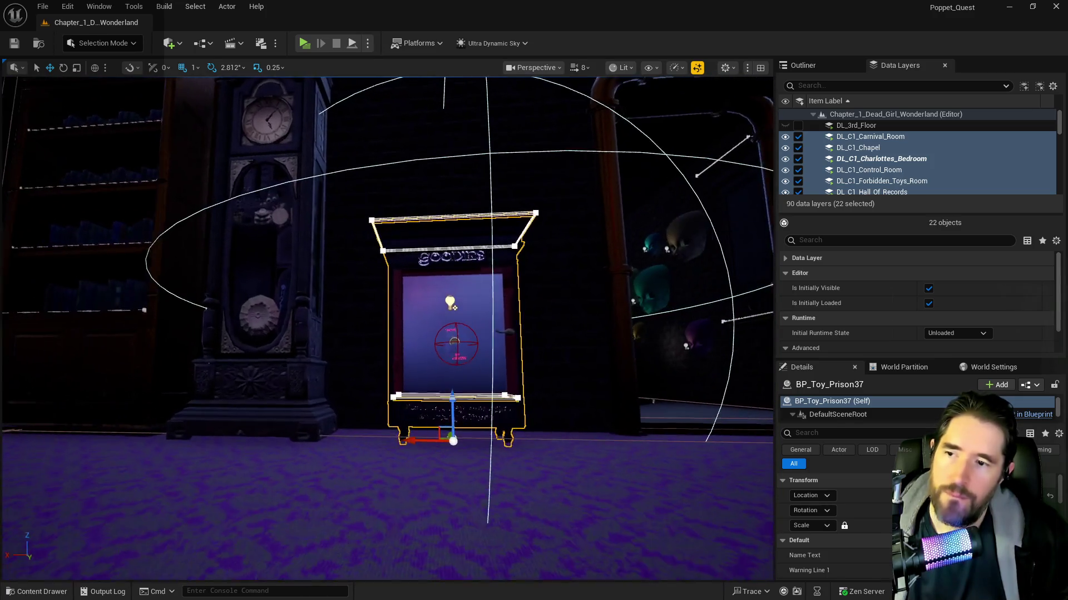
- Nudge BP_Toy_Prison37 a few units up along its Z axis
left_click_drag(457, 405, 457, 400)
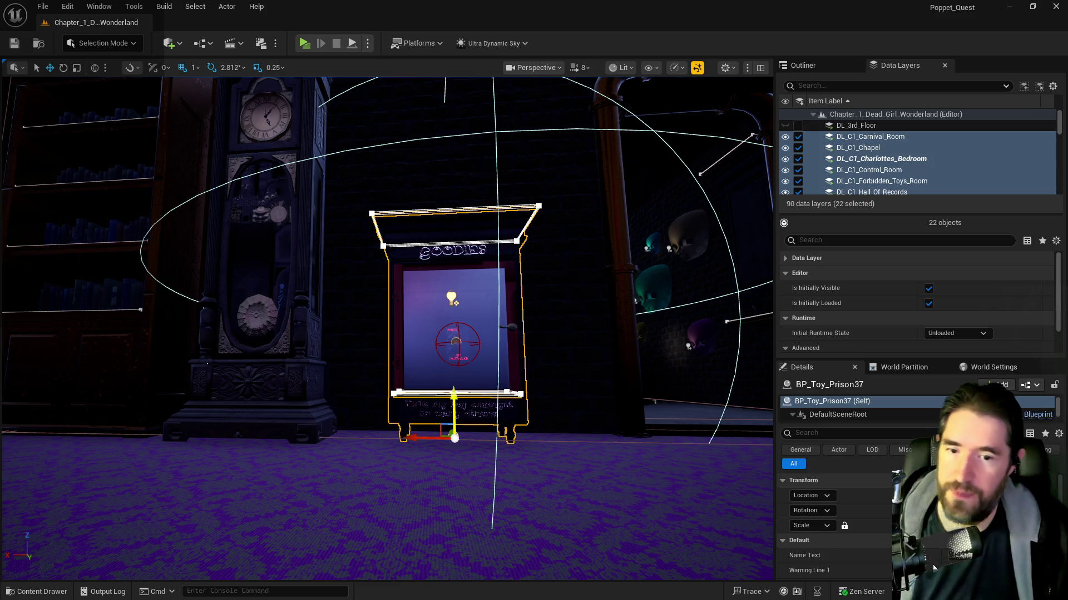
- Check BP_Toy_Prison37's Key Required field, then pan to a collectible key on the polka-dot floor
scroll(934, 568, "down", 3)
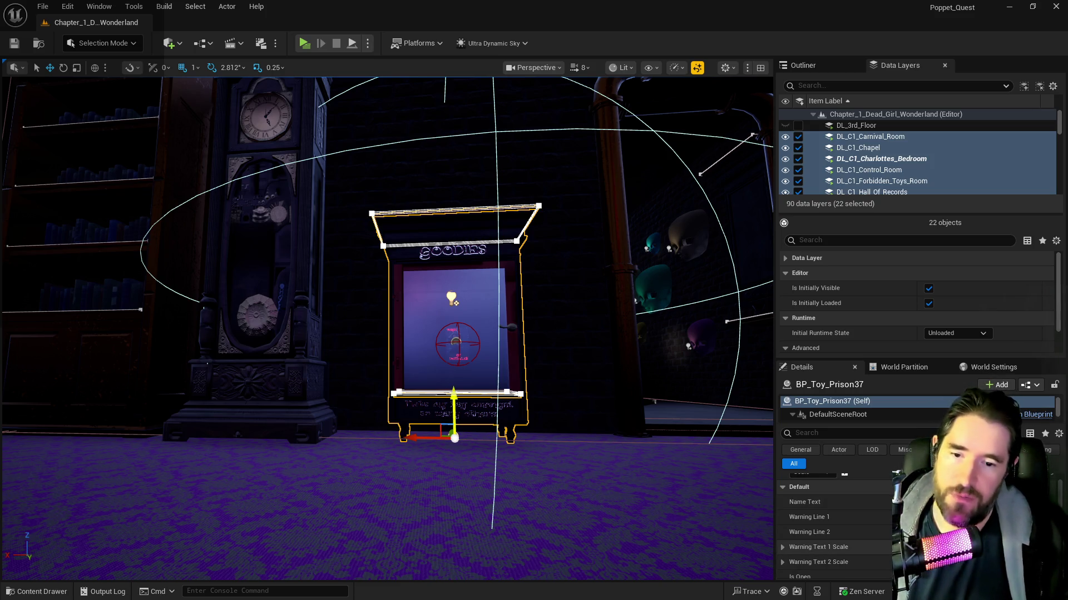
scroll(834, 523, "down", 3)
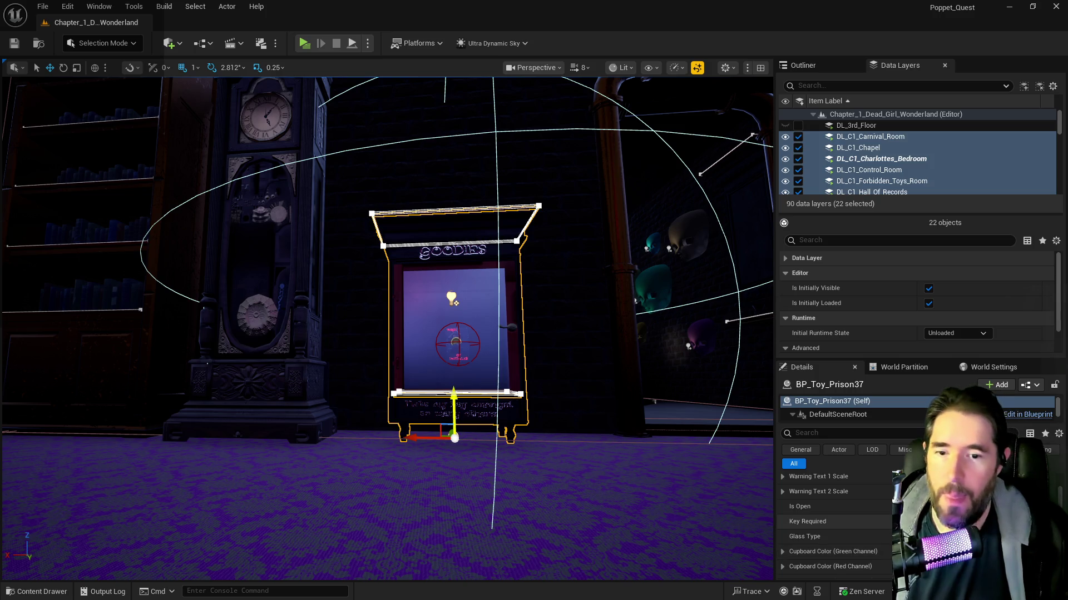
scroll(834, 528, "up", 5)
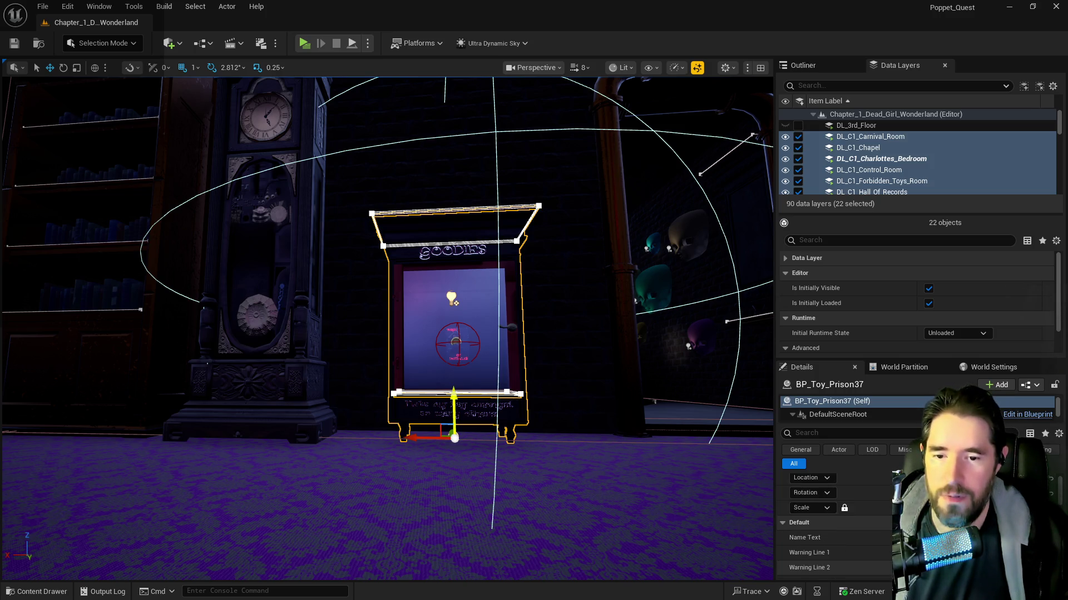
mouse_move(551, 497)
left_mouse_down()
mouse_move(668, 492)
mouse_move(656, 389)
left_mouse_up()
key("f")
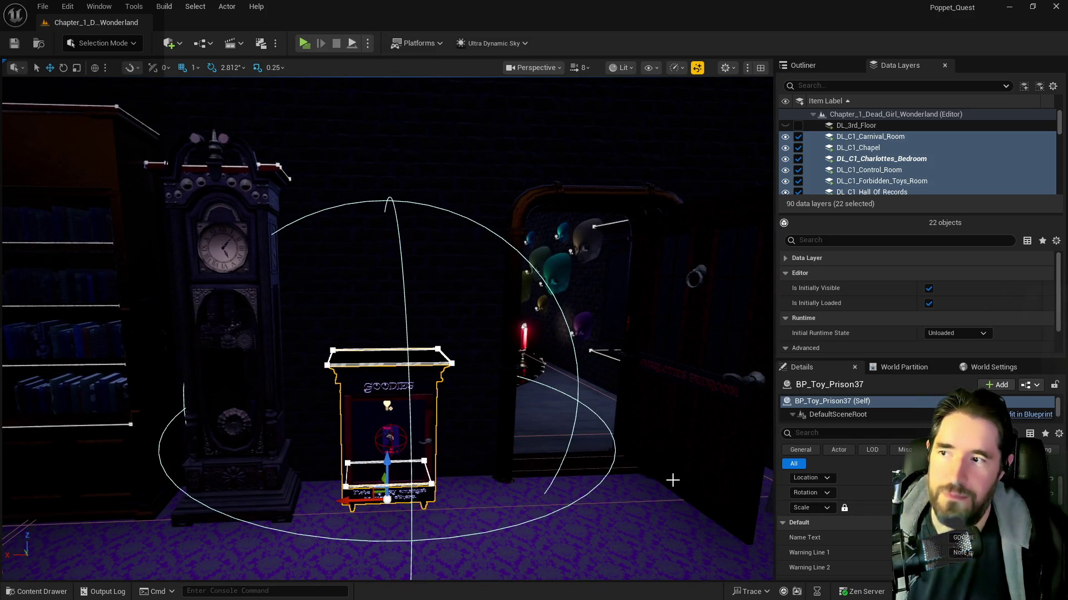
left_click_drag(672, 480, 717, 478)
key("f")
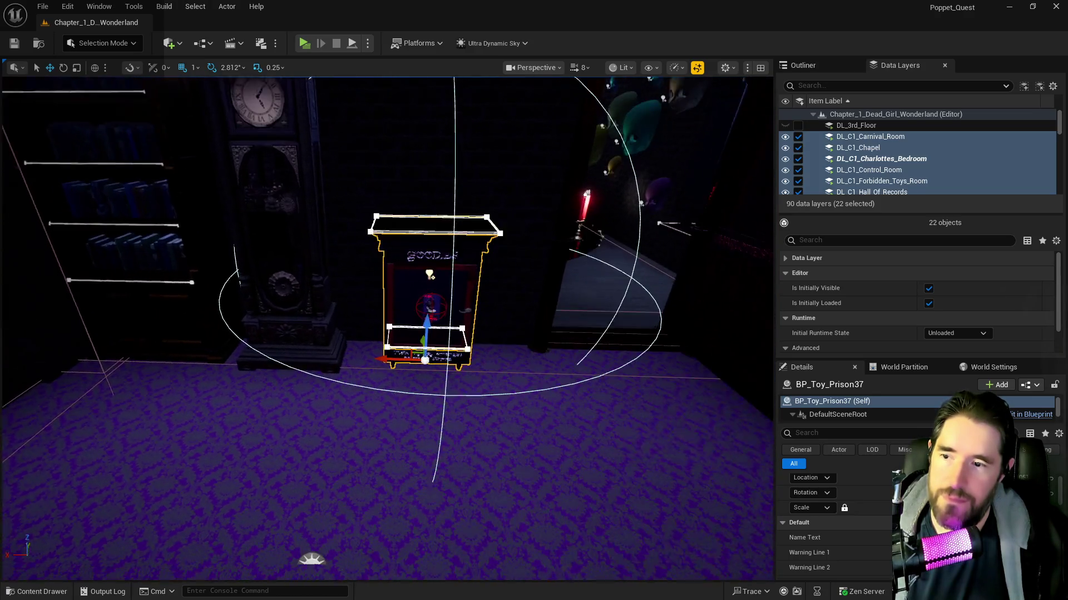
scroll(387, 300, "up", 4)
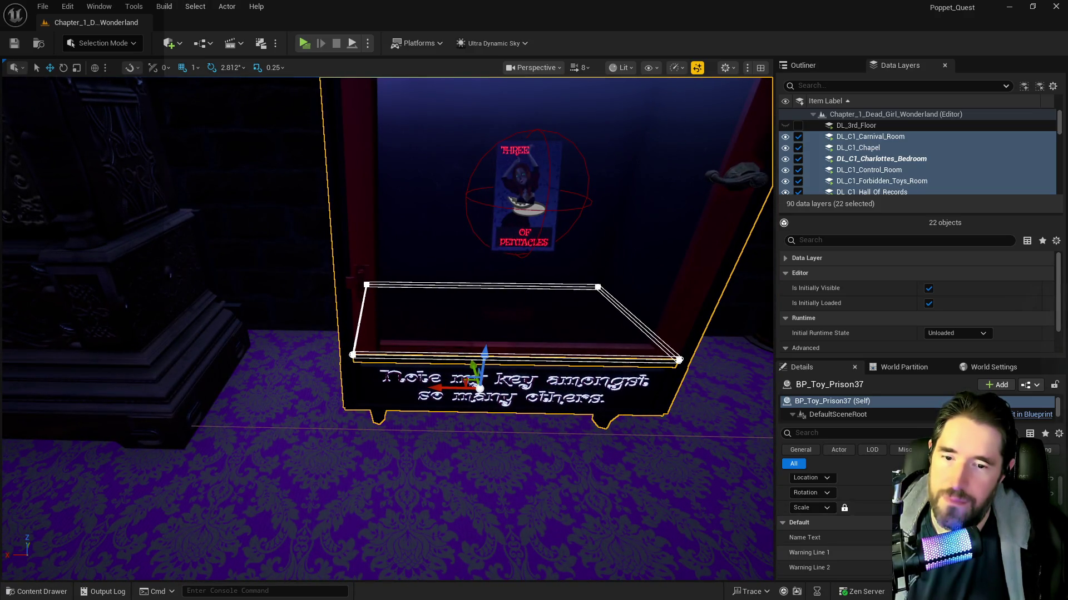
scroll(834, 522, "down", 3)
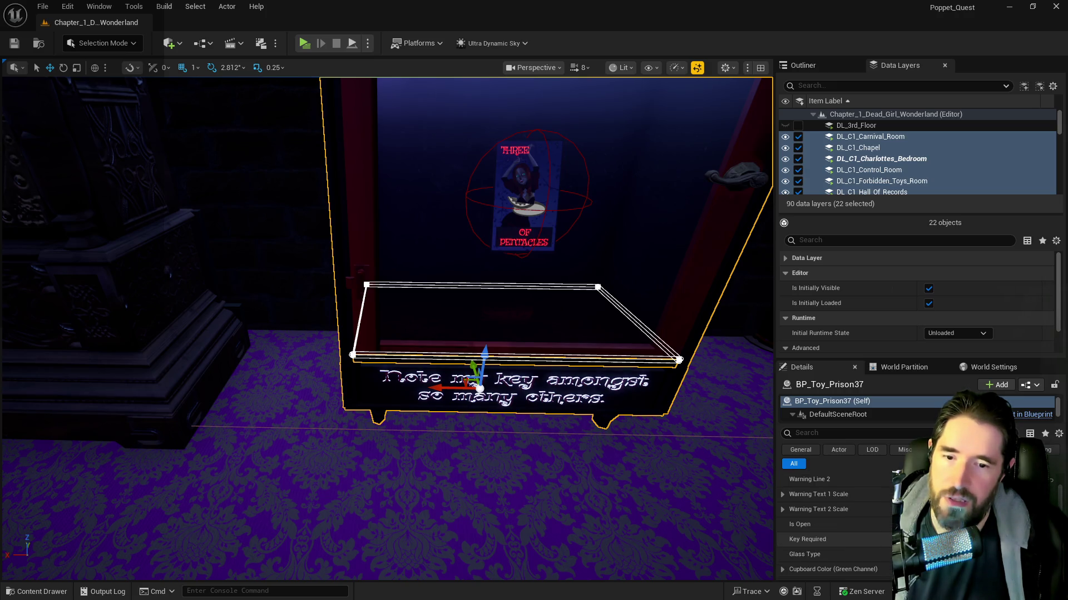
left_click(962, 539)
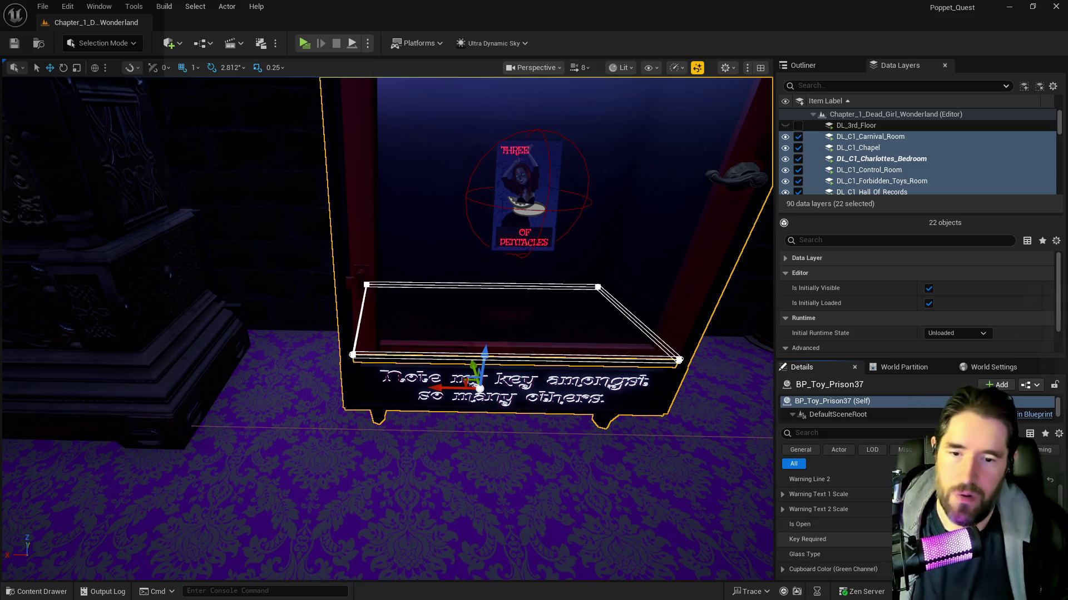
mouse_move(701, 512)
left_mouse_down()
mouse_move(701, 534)
mouse_move(768, 534)
mouse_move(165, 273)
mouse_move(178, 261)
mouse_move(239, 273)
left_mouse_up()
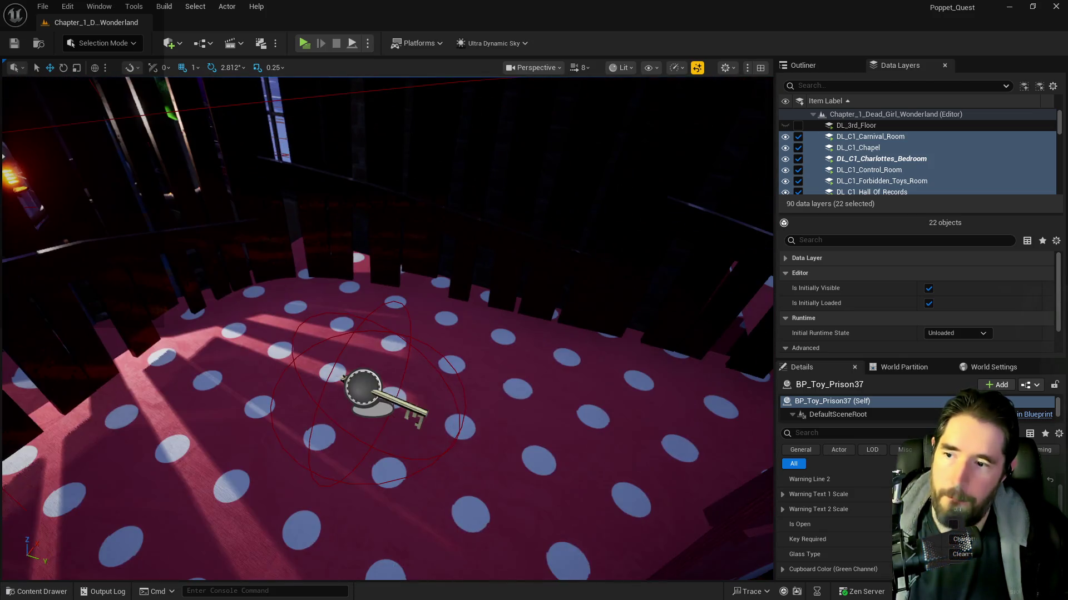
- Select BP_Collectible_Key43 and fly the view over to the grandfather clock
left_click(415, 416)
mouse_move(415, 416)
left_mouse_down()
mouse_move(429, 388)
mouse_move(420, 361)
left_mouse_up()
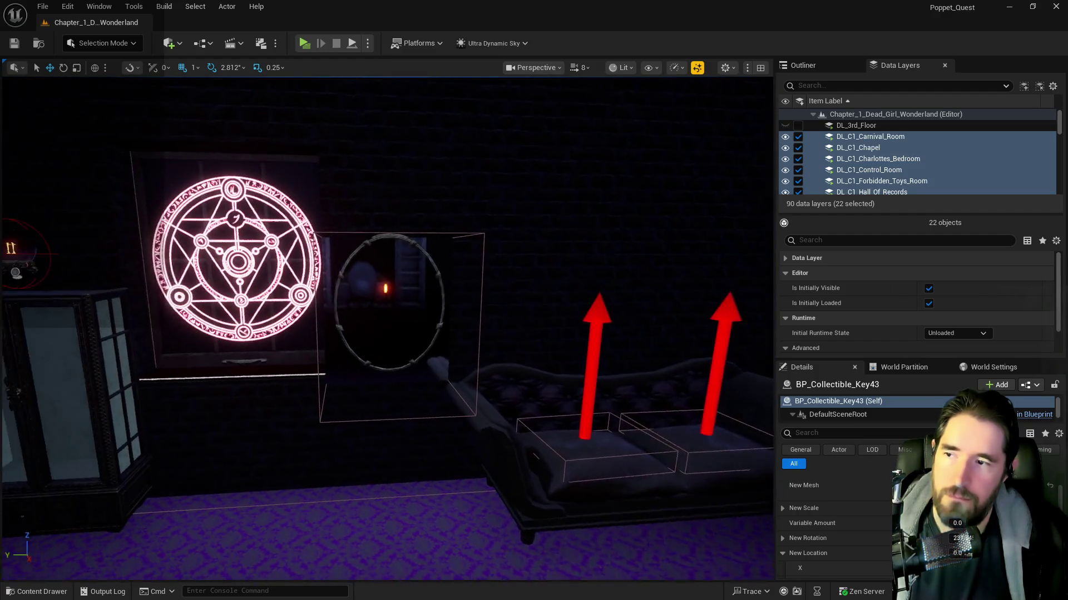
left_click_drag(528, 396, 491, 405)
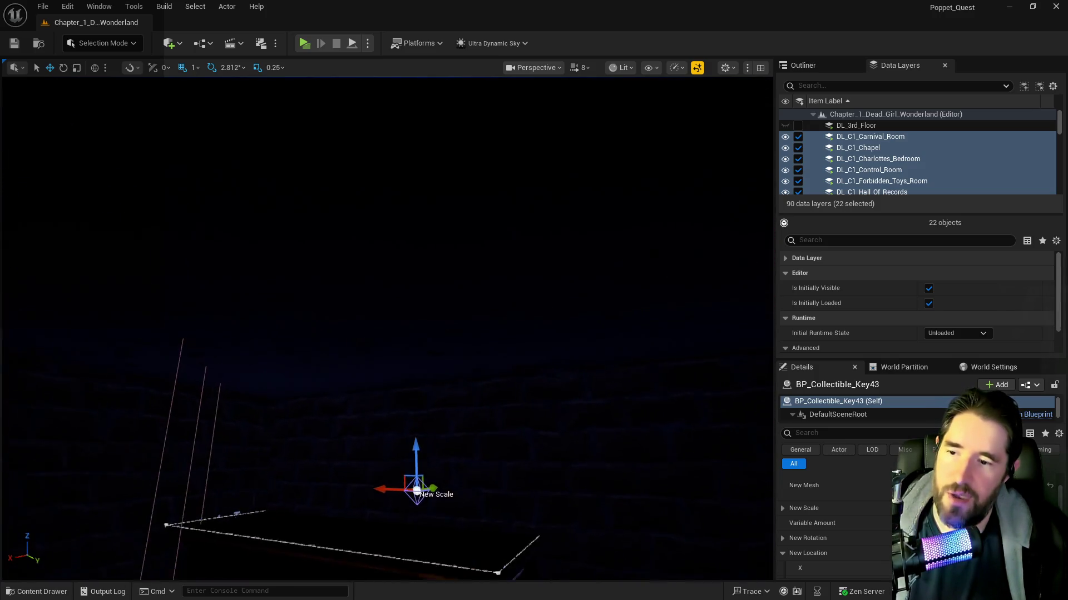
left_click_drag(415, 443, 415, 442)
- Paste a copy of the key onto the grandfather clock and raise it just above the top
right_click(383, 439)
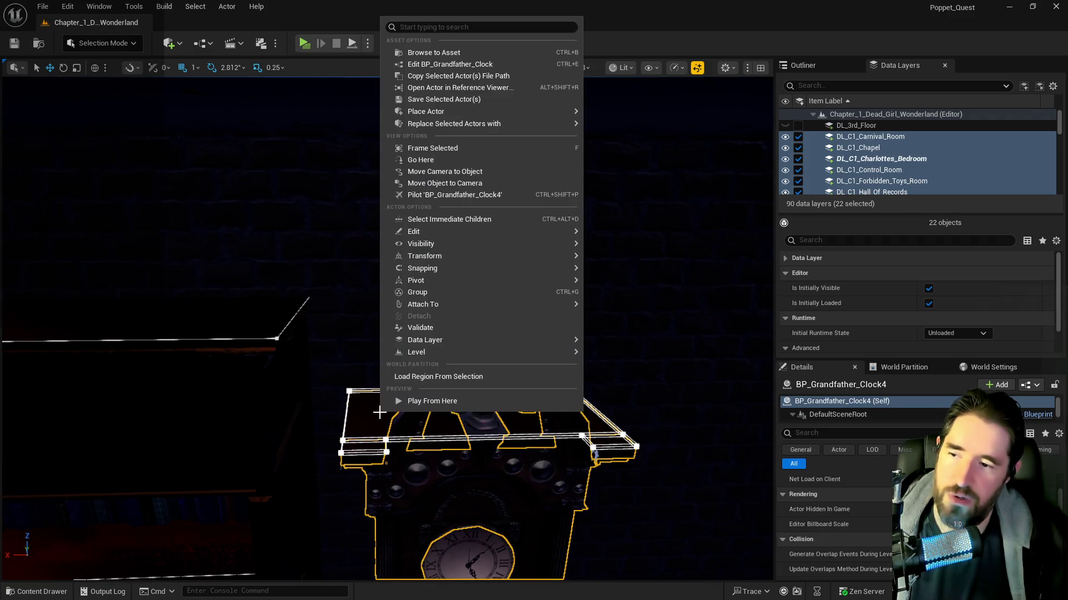
mouse_move(531, 231)
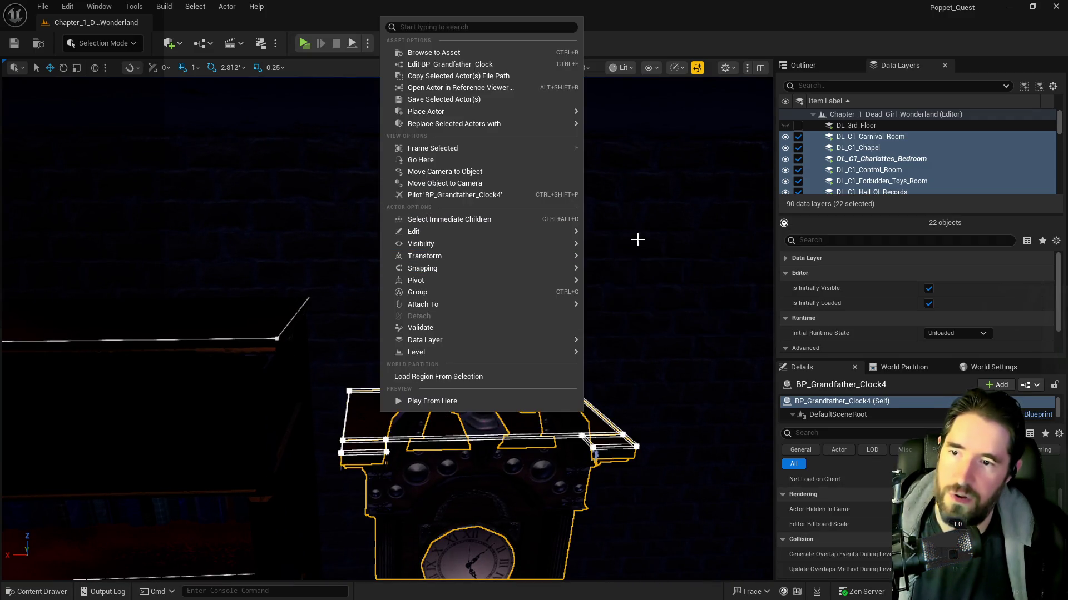
left_click(609, 272)
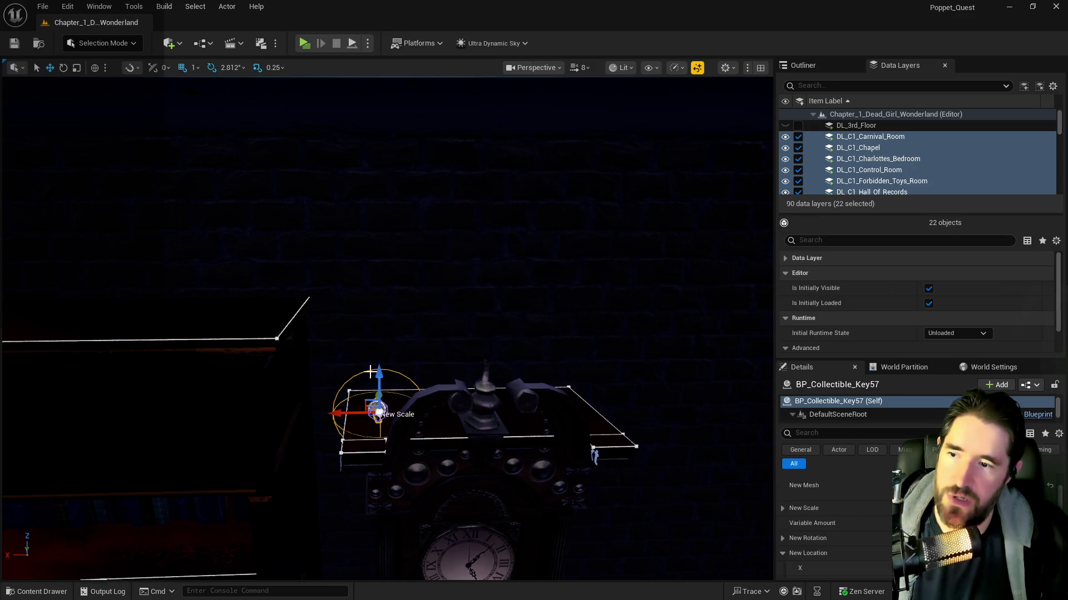
left_click_drag(378, 414, 369, 369)
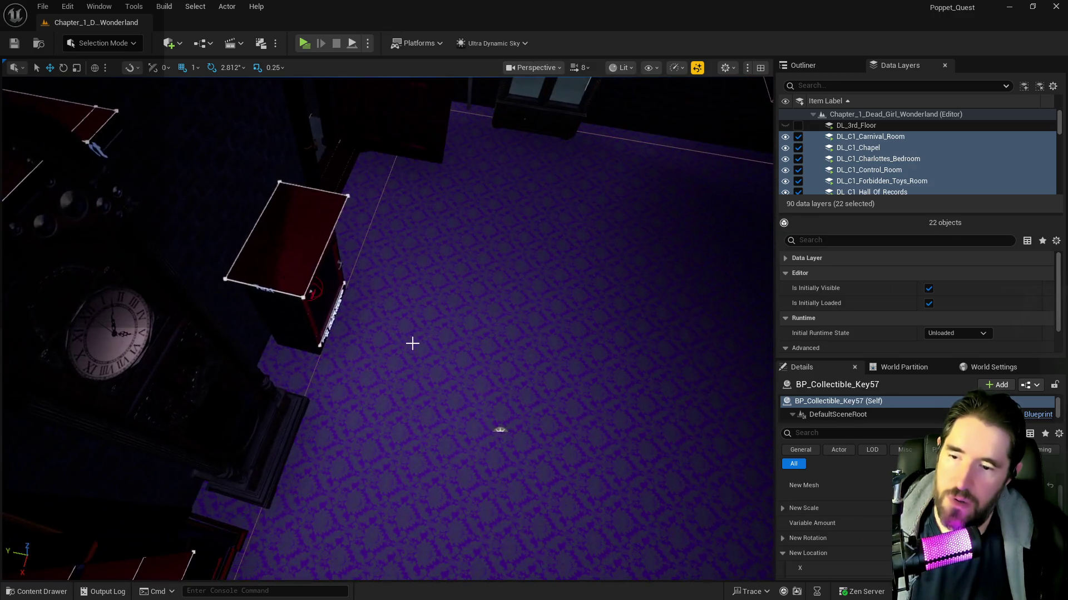
- Reframe the clock area and reselect BP_Collectible_Key57 resting on the clock
left_click(332, 297)
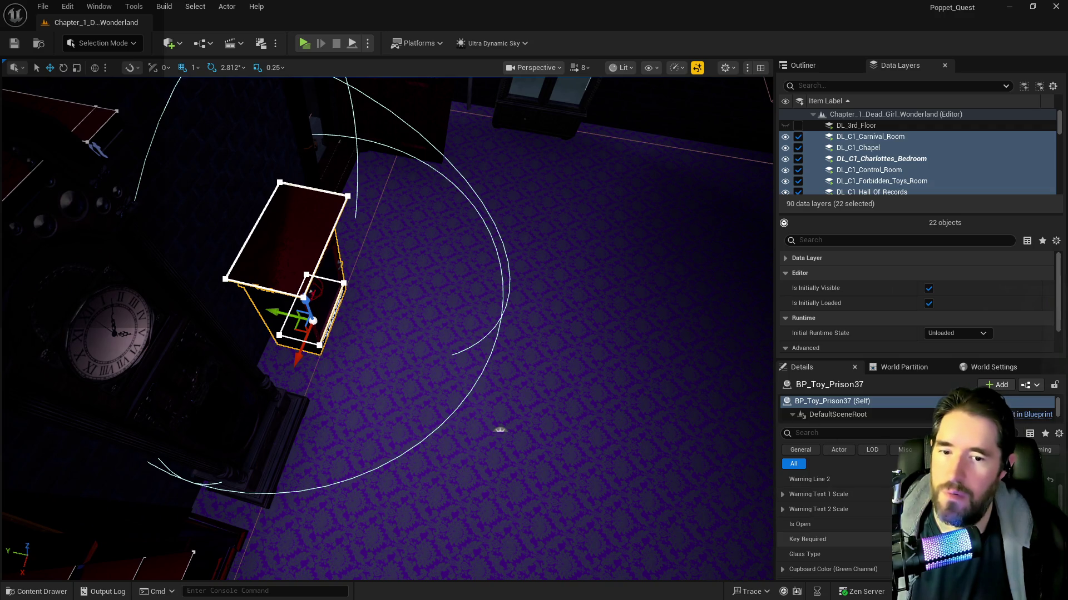
key("f")
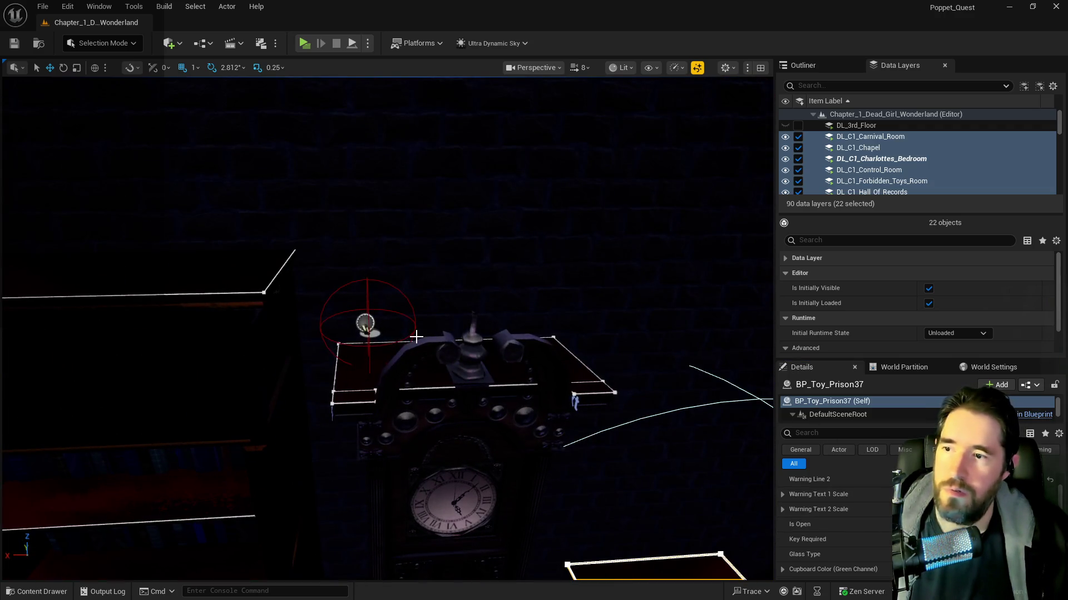
left_click(363, 324)
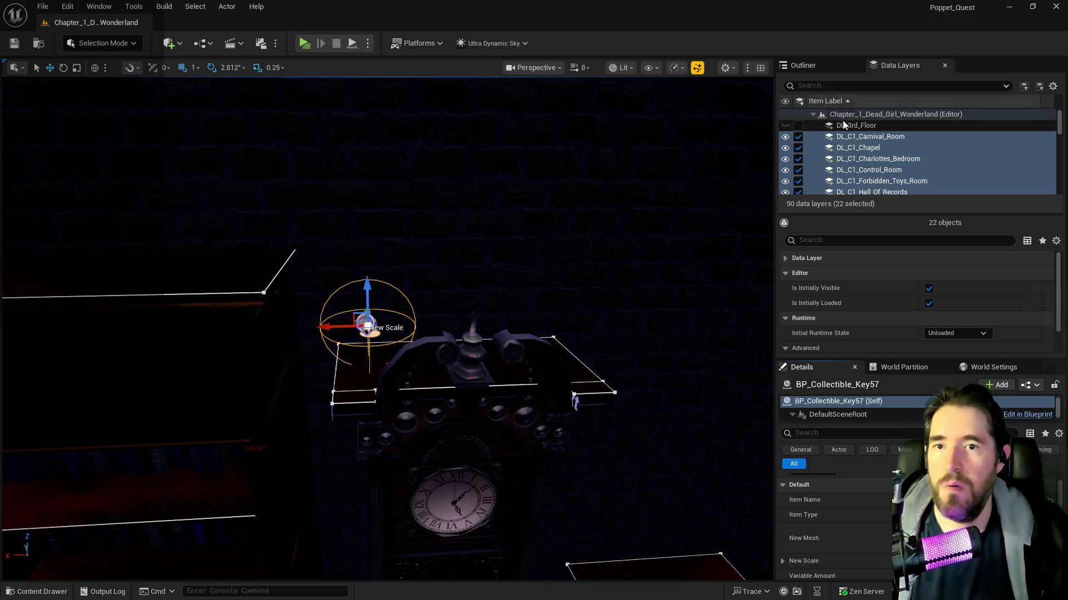
scroll(874, 176, "down", 3)
scroll(874, 176, "down", 5)
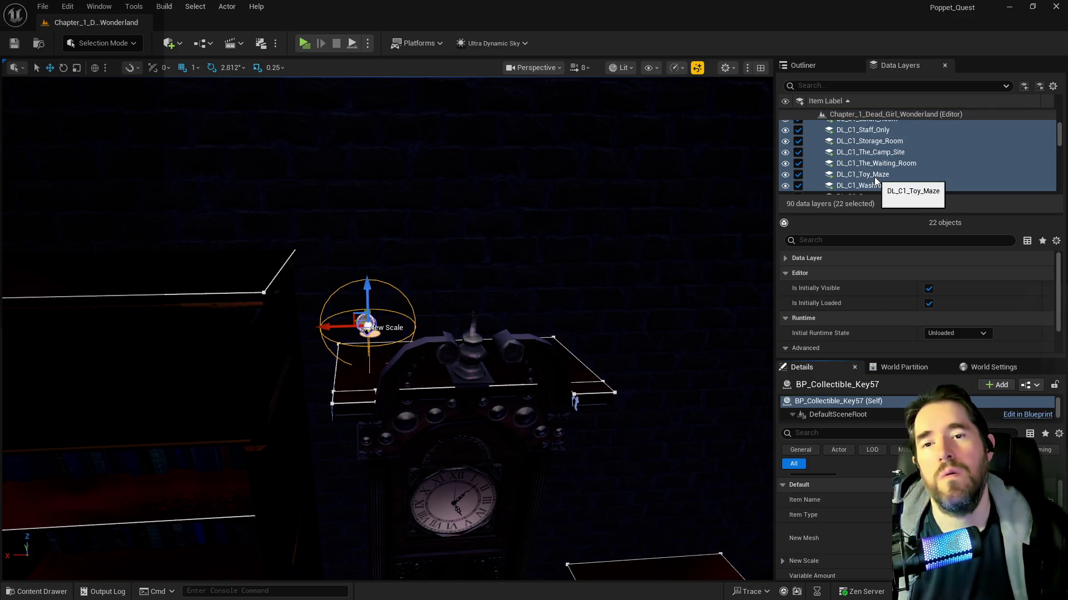
scroll(875, 167, "up", 4)
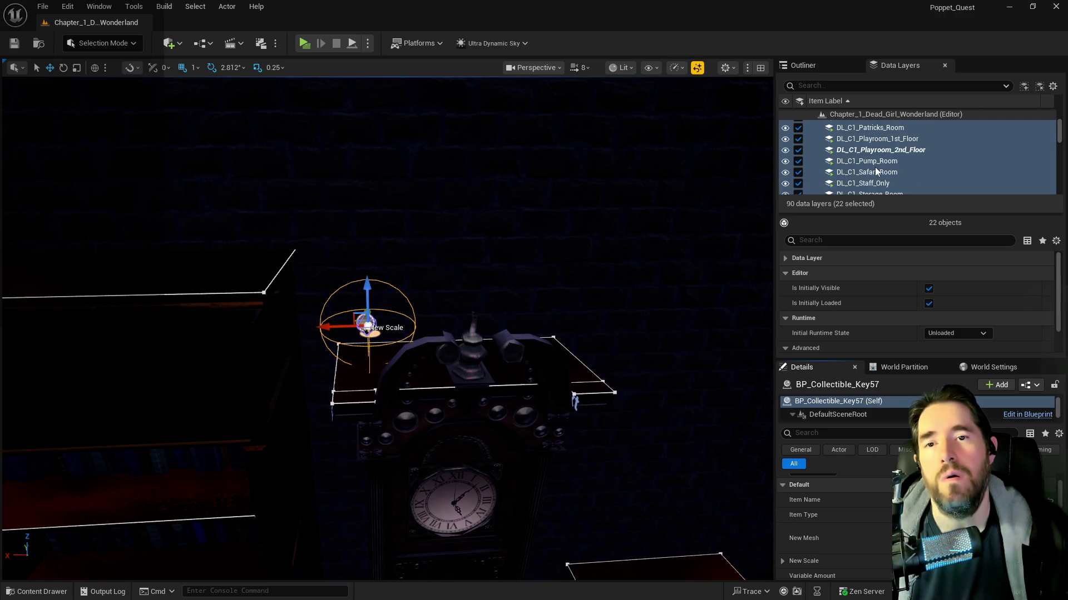
scroll(875, 167, "down", 1)
- Add the selected key to the DL_C1_Charlottes_Bedroom data layer
right_click(870, 186)
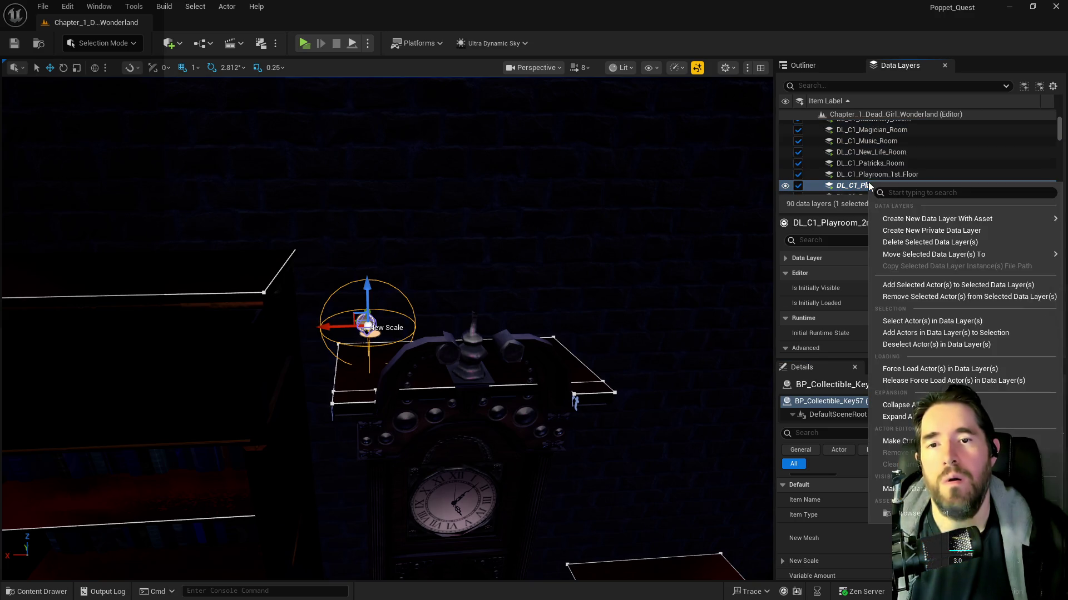
left_click(896, 301)
scroll(876, 157, "up", 3)
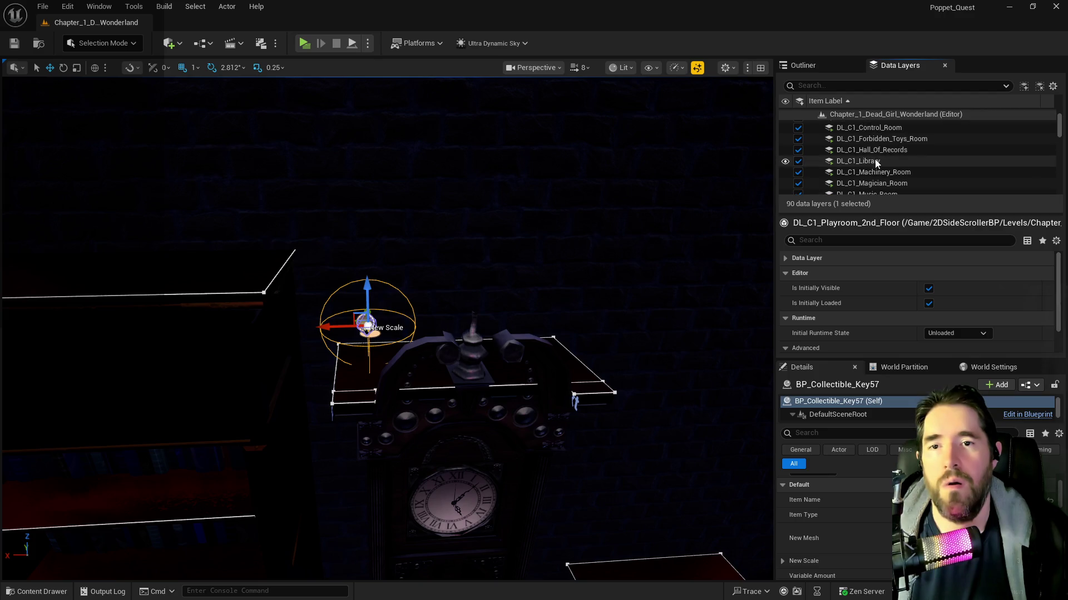
left_click(875, 155)
right_click(875, 156)
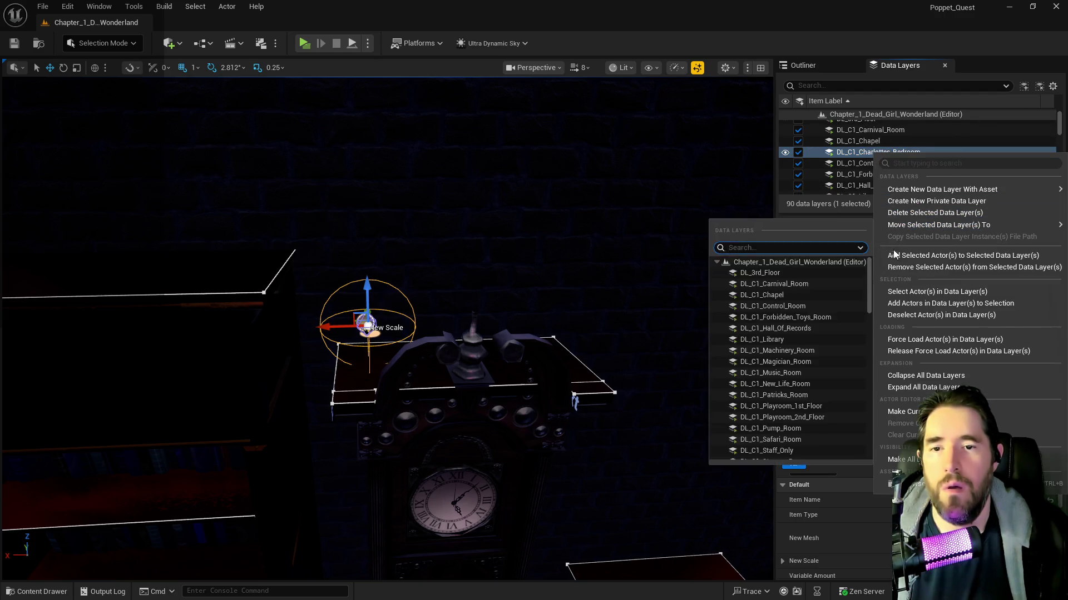
left_click(779, 233)
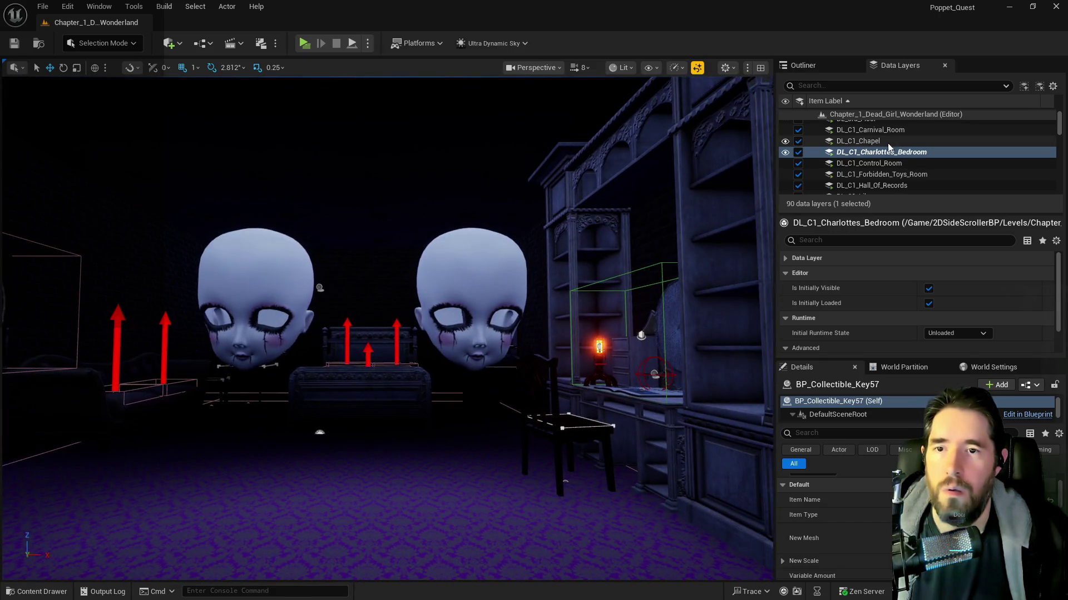
- Unload the bedroom layer to check its contents, then load it again
left_click(798, 153)
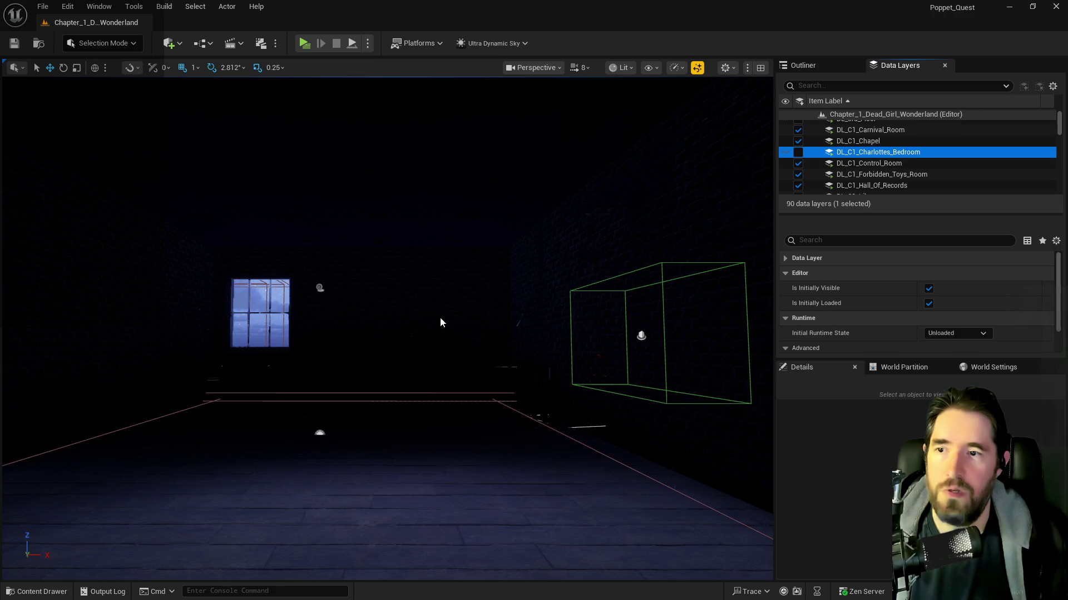
mouse_move(441, 322)
left_mouse_down()
mouse_move(417, 331)
mouse_move(445, 311)
mouse_move(491, 189)
left_mouse_up()
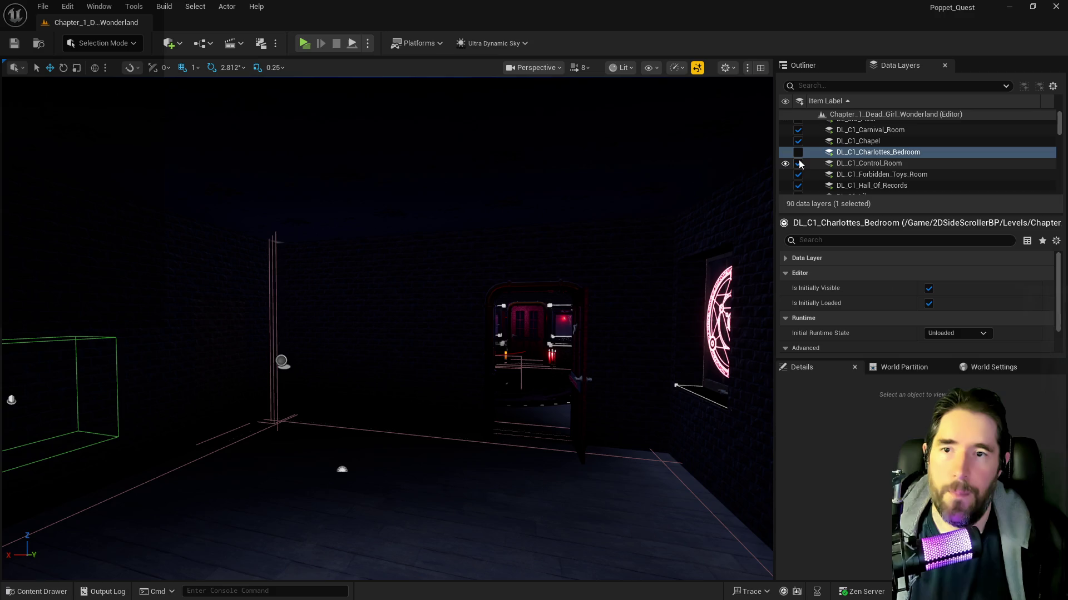
left_click(798, 152)
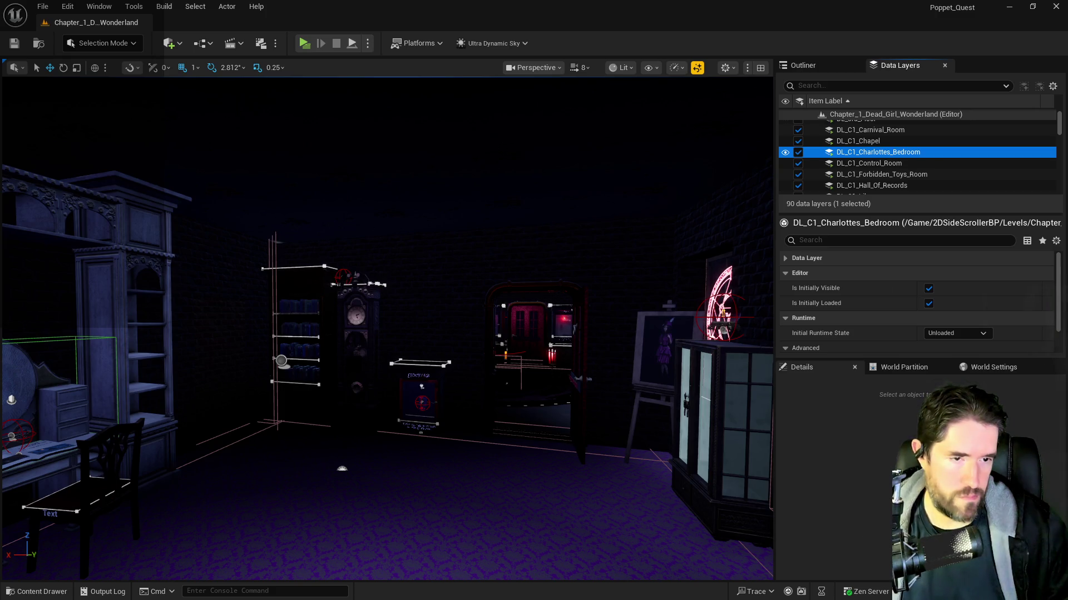
- Strike through to-do item 38 about Charlotte's bedroom tarot card and key, then move the doc aside
key("alt+Tab")
scroll(515, 420, "up", 10)
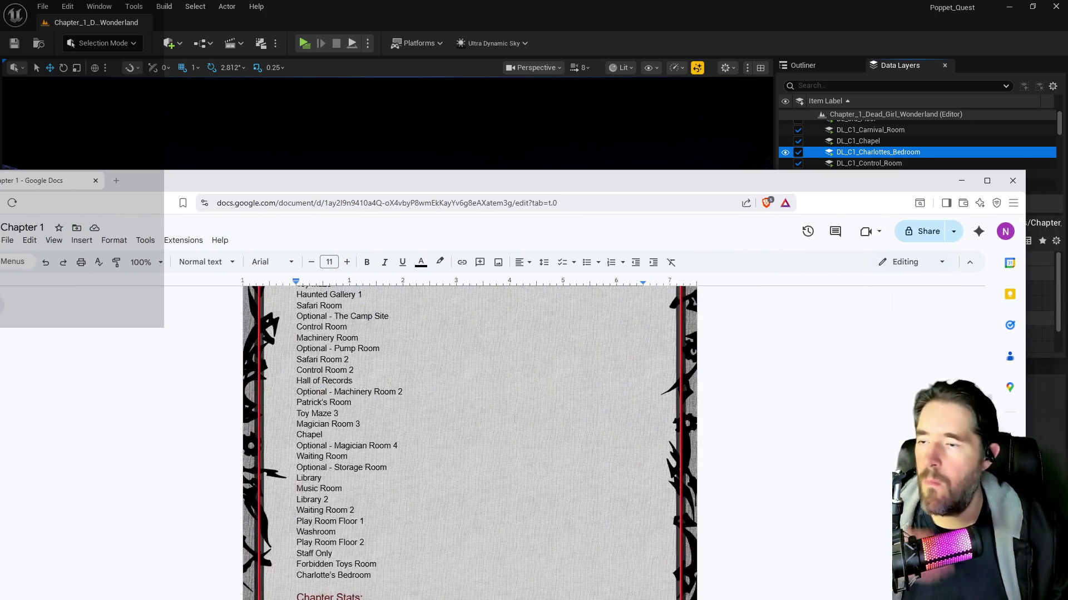
scroll(515, 420, "down", 20)
scroll(515, 419, "up", 10)
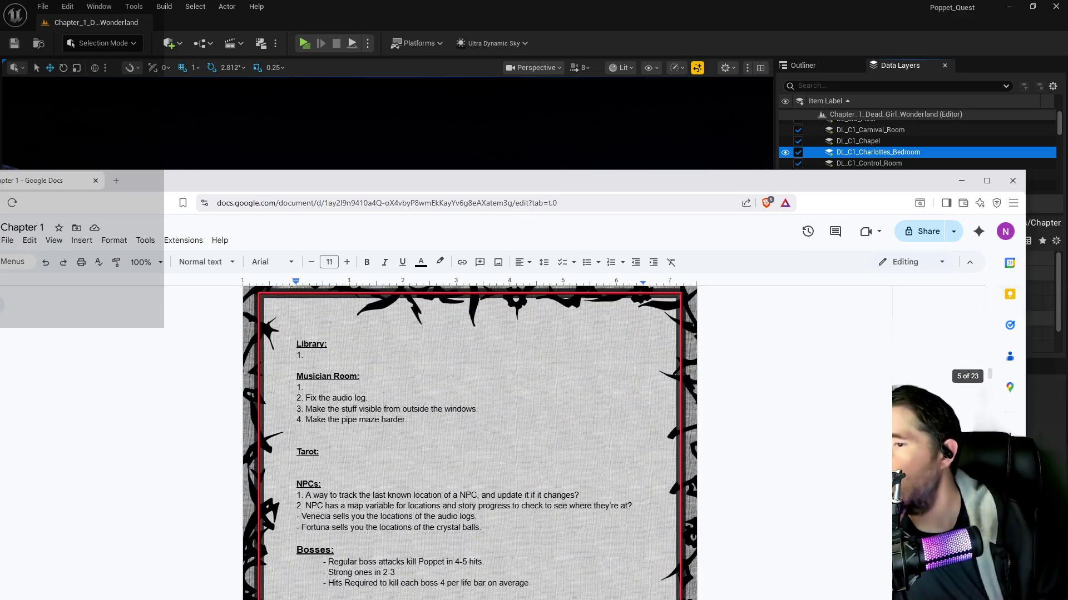
scroll(484, 427, "up", 20)
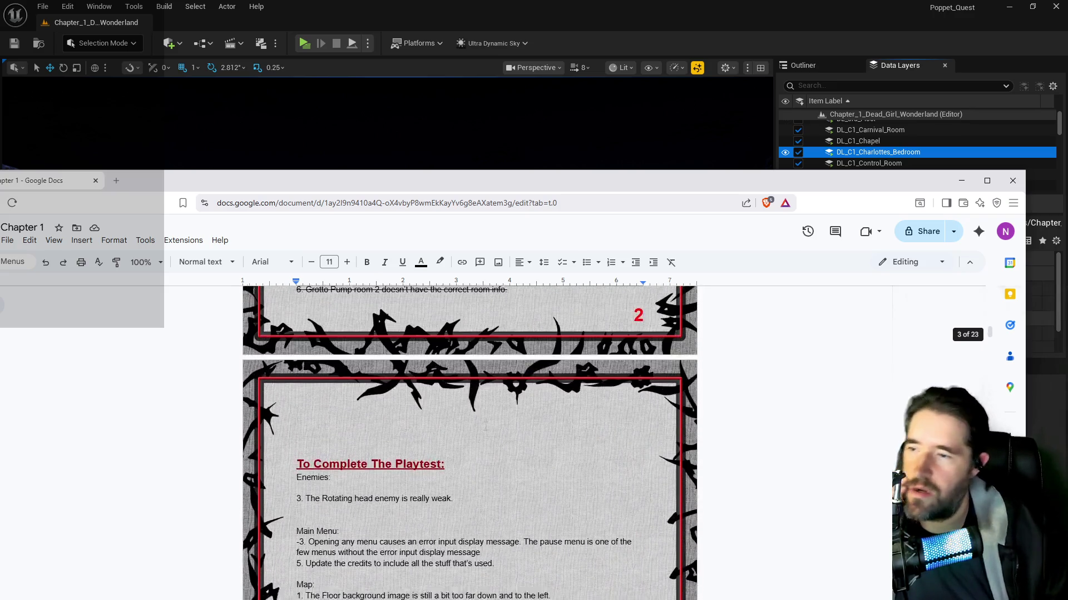
scroll(484, 425, "up", 5)
scroll(484, 425, "down", 7)
left_click(338, 502)
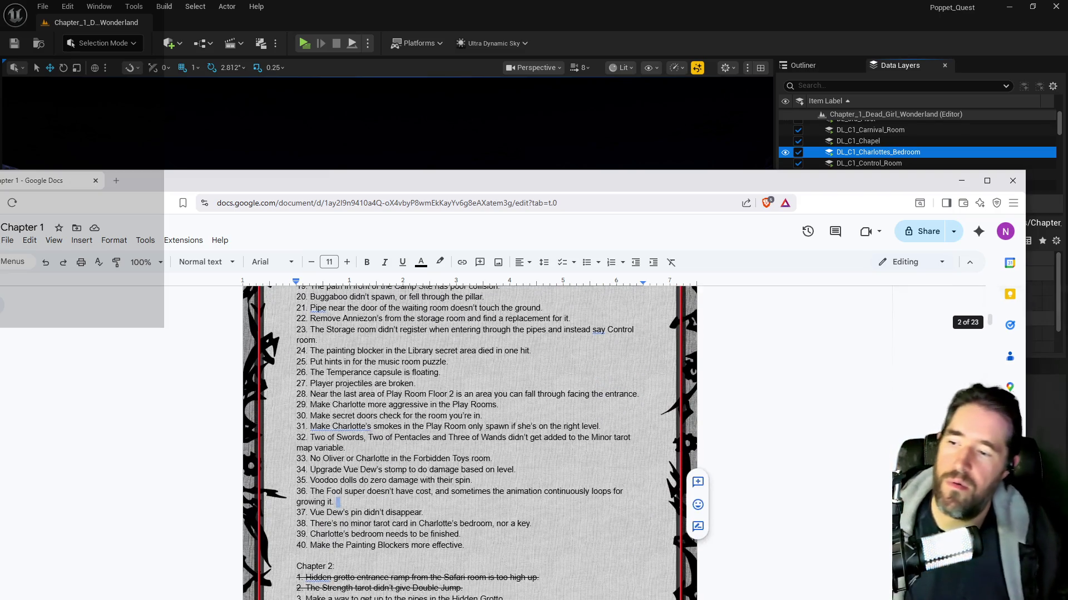
mouse_move(390, 187)
left_mouse_down()
mouse_move(470, 146)
mouse_move(471, 122)
left_mouse_up()
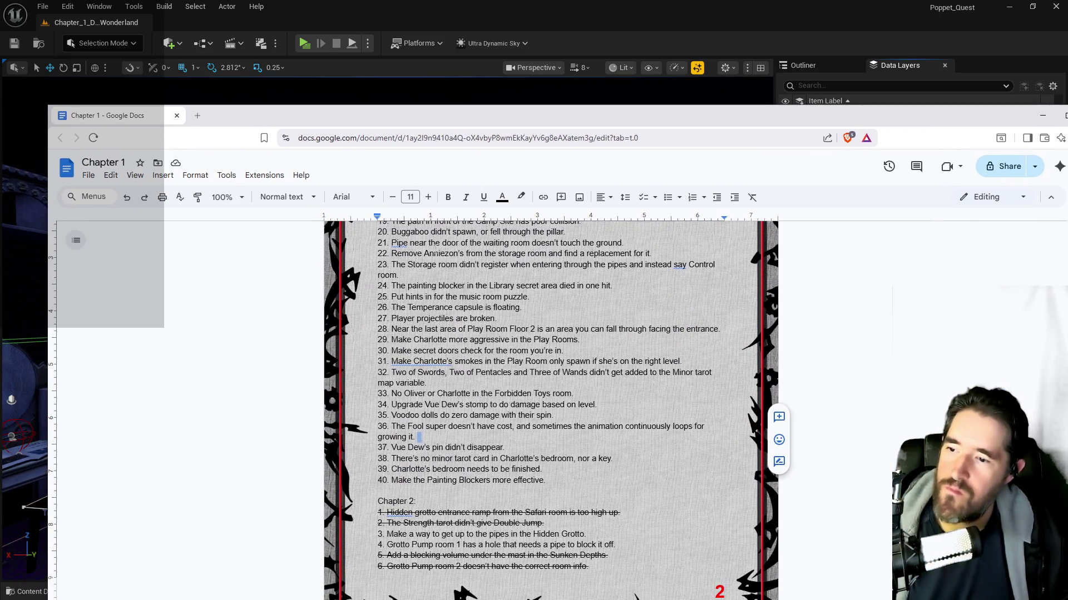
left_click_drag(613, 459, 377, 459)
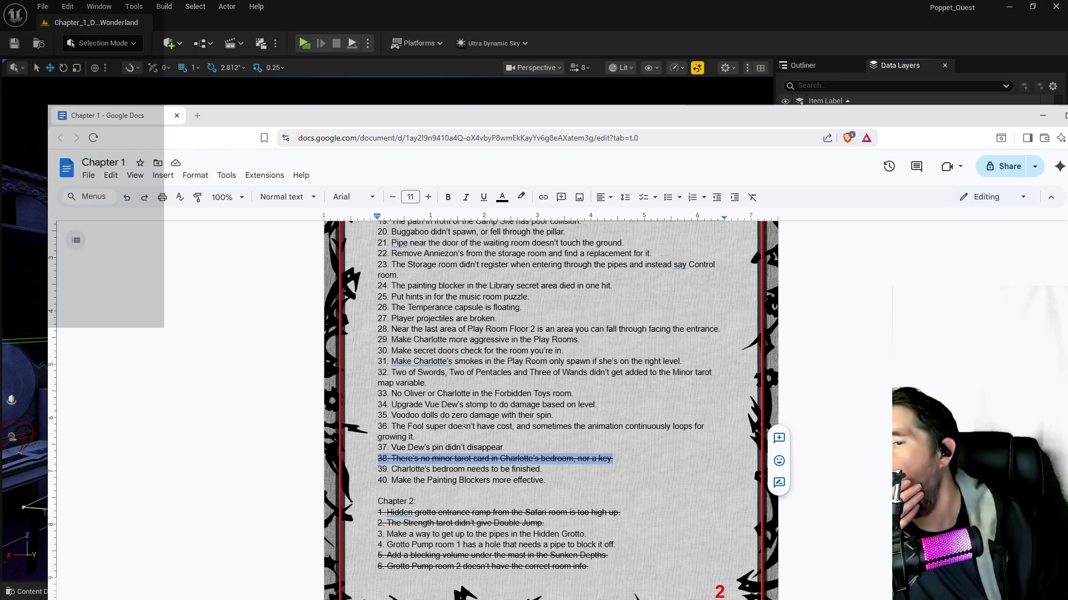
scroll(463, 426, "up", 2)
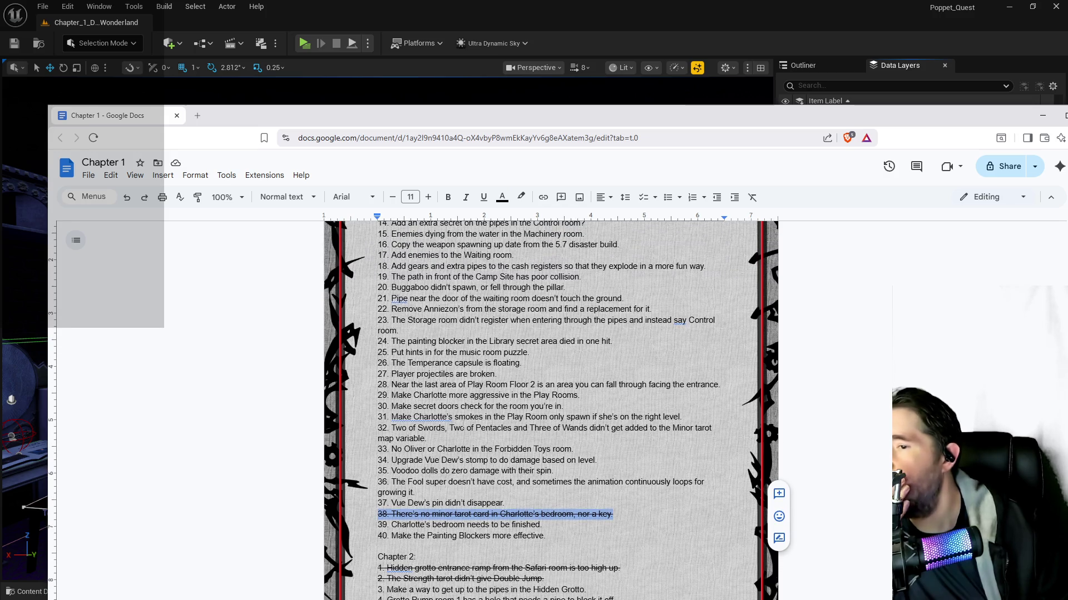
left_click_drag(492, 120, 1067, 85)
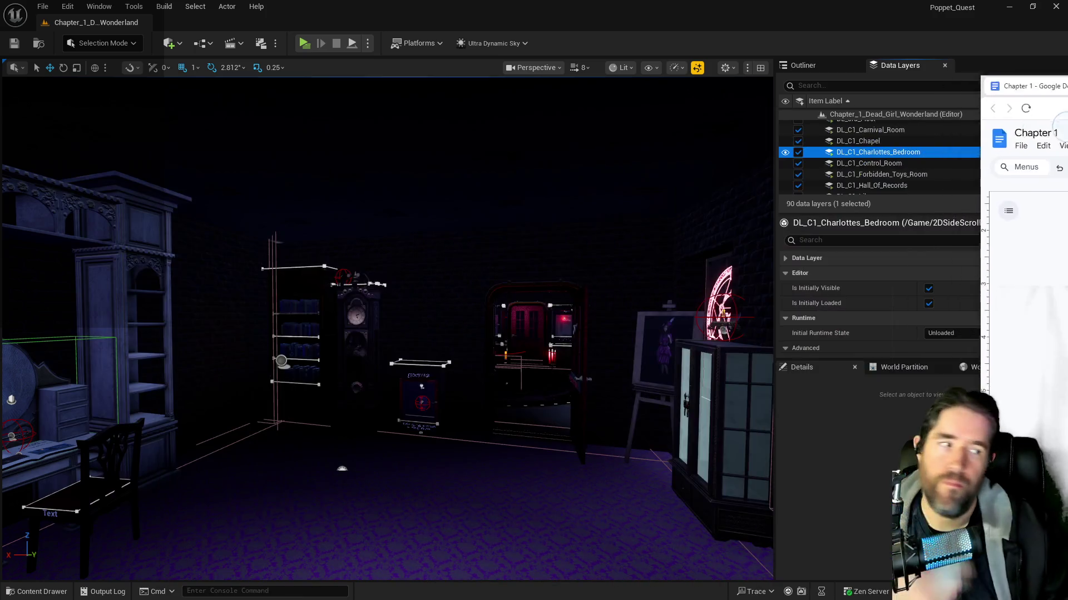
- Search the data layers for 'haun' and load DL_C3_Haunted_Gallery
left_click(867, 86)
type("haun")
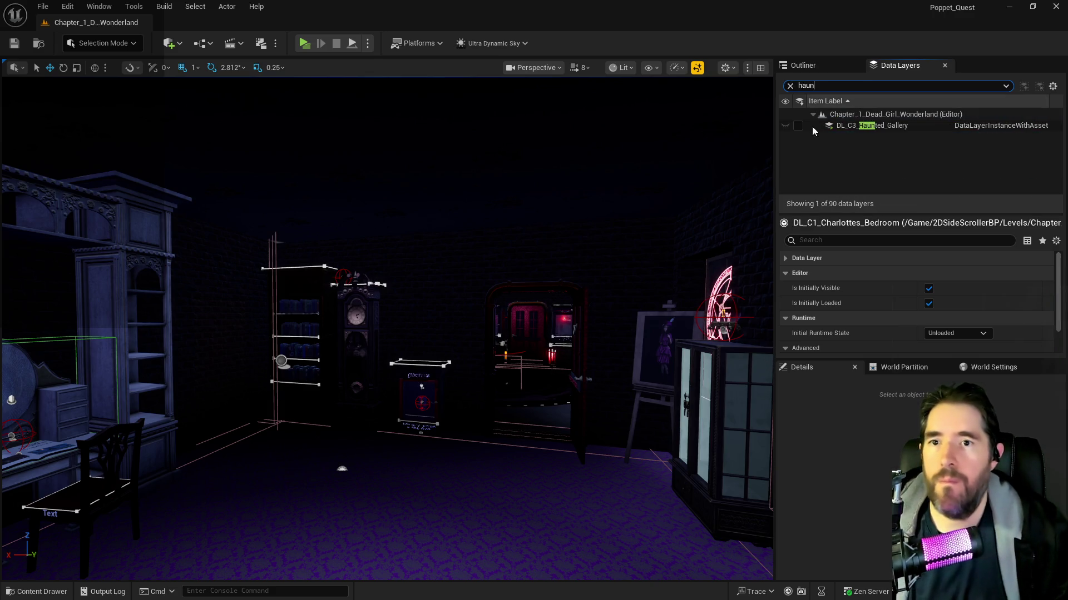
left_click(798, 125)
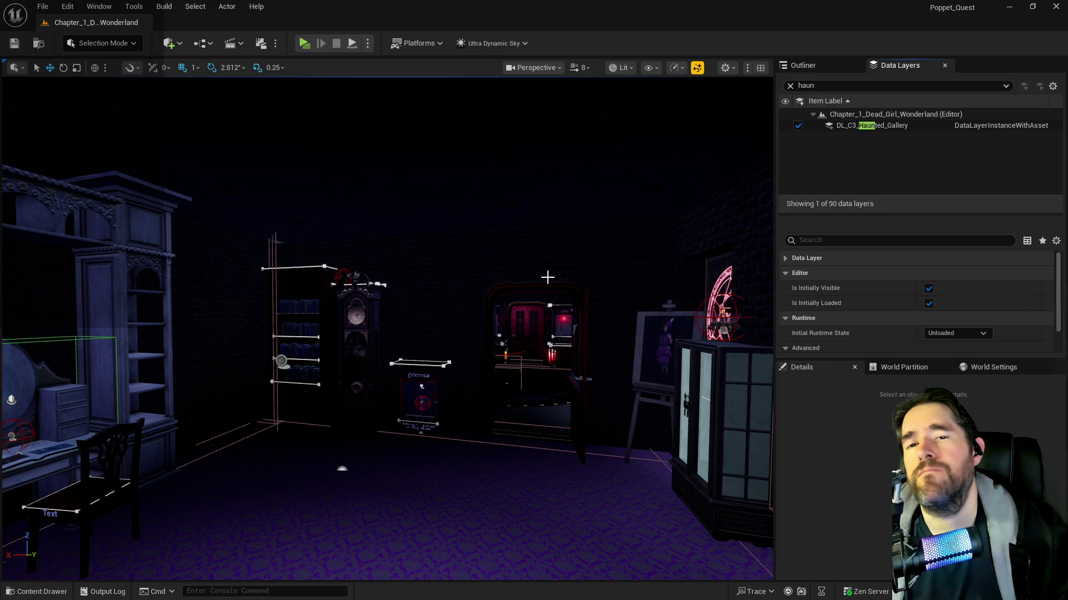
- Inspect the Two of Swords, middle and Three of Cups tarot cards, then bring the doc forward
key("w")
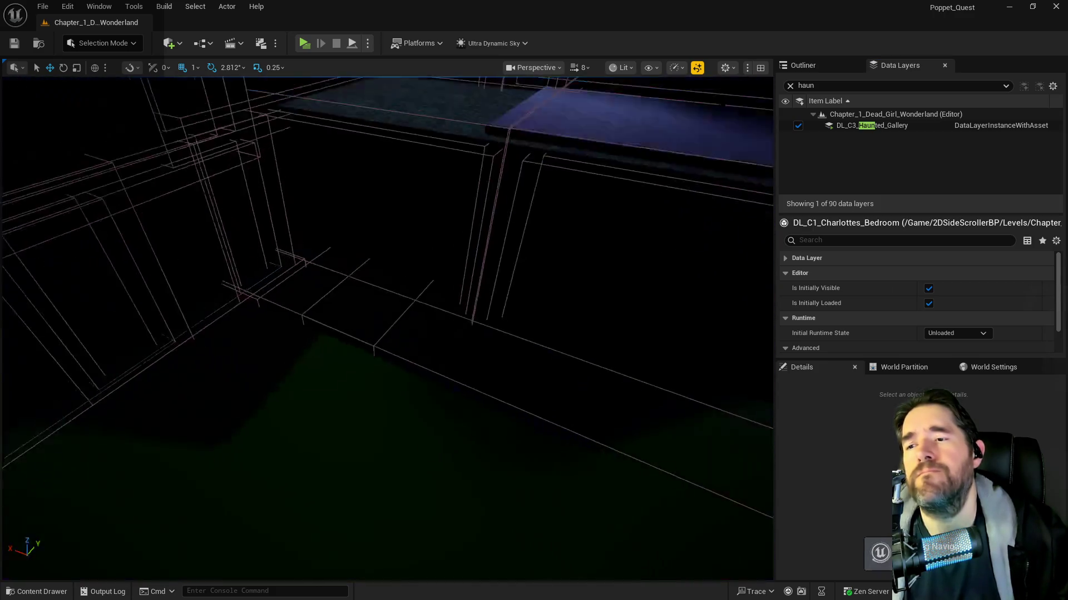
key("s")
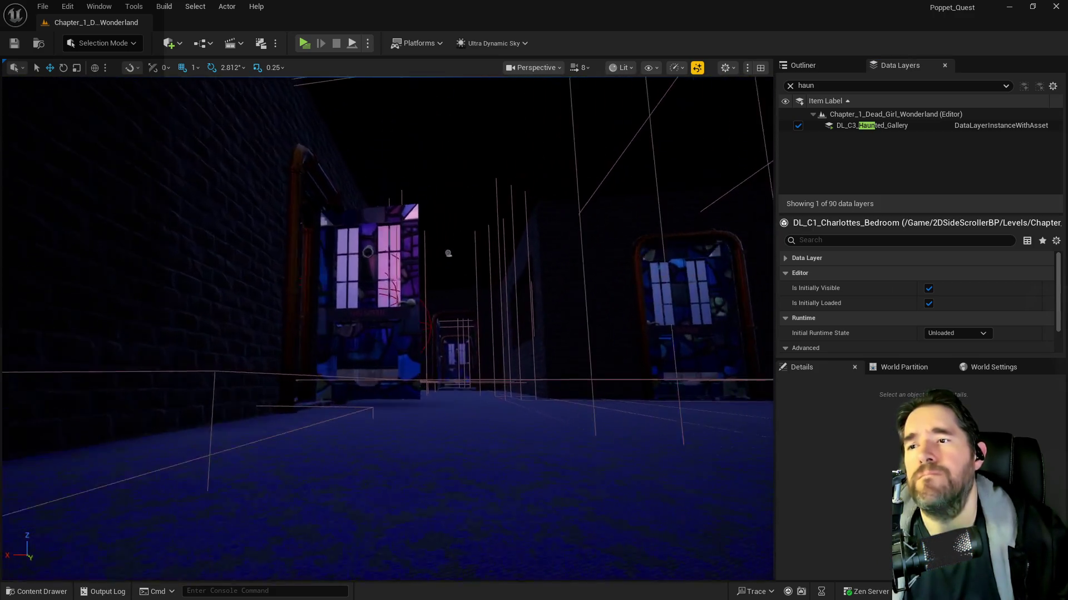
key("w")
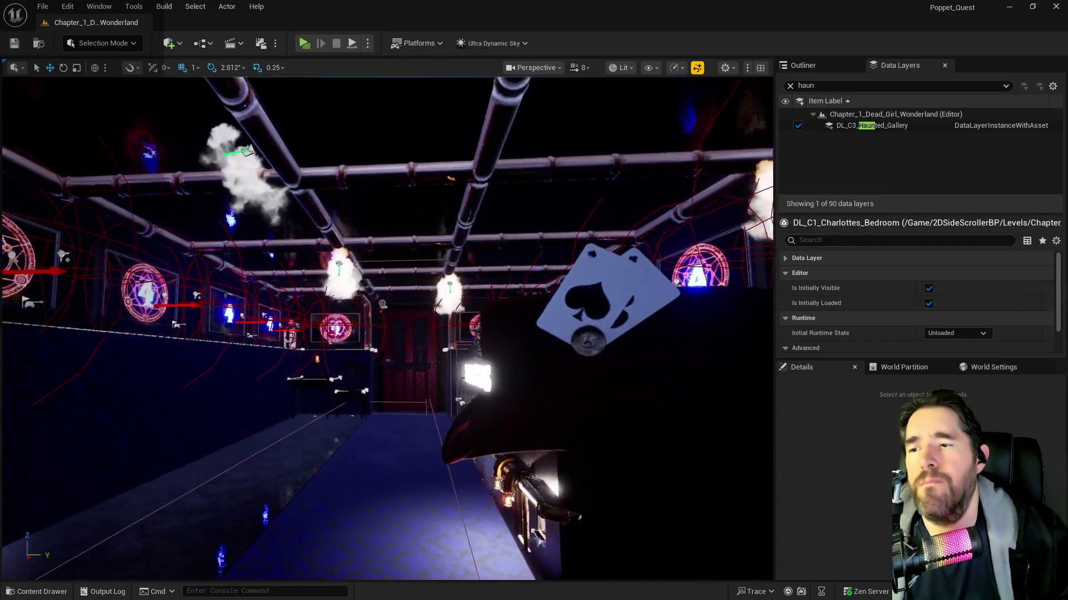
key("w")
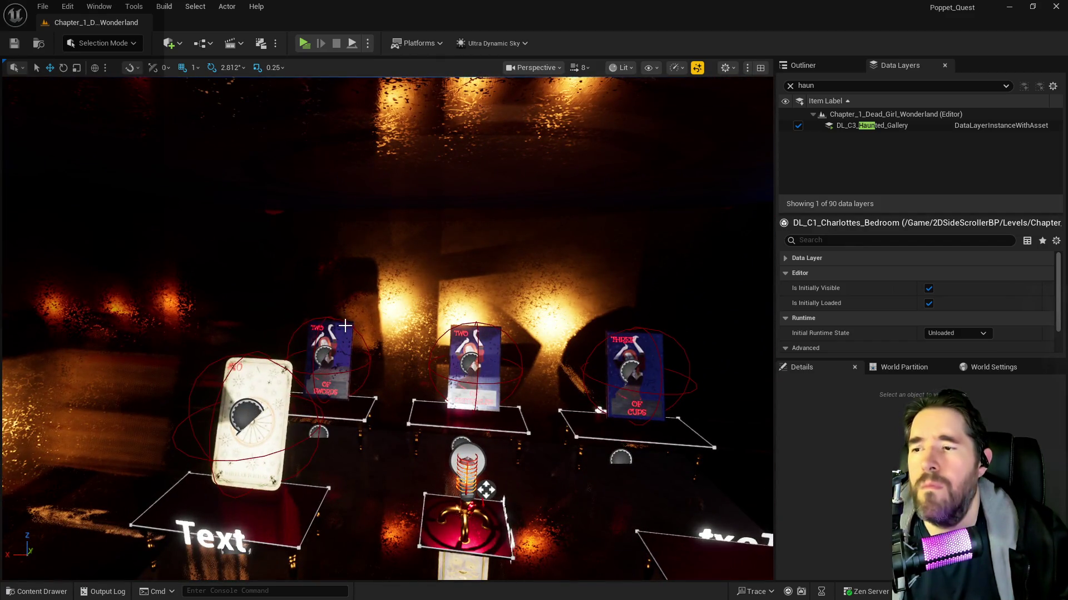
left_click(346, 326)
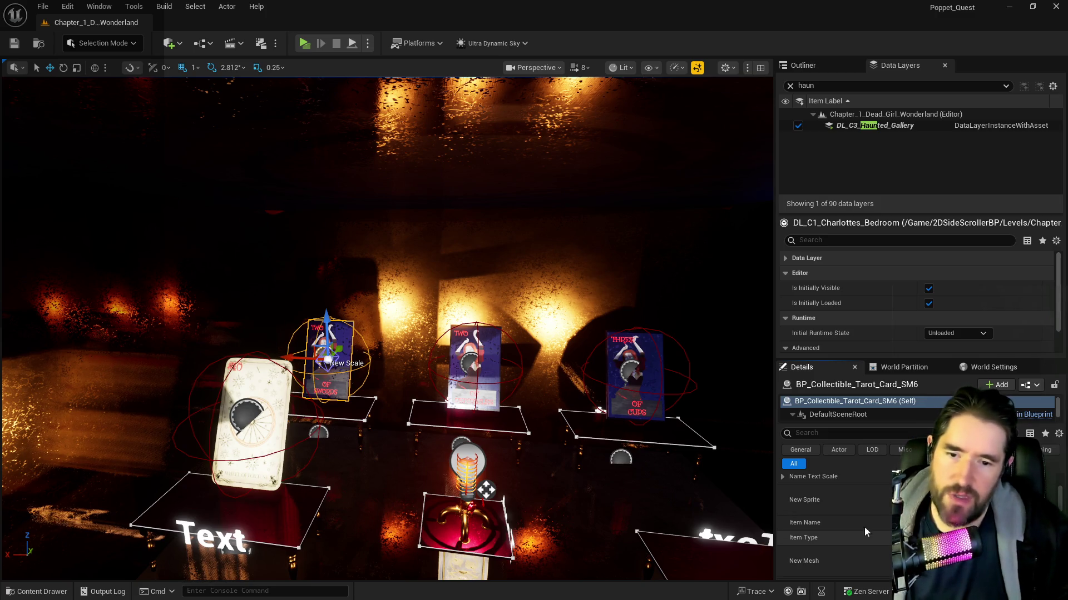
left_click(457, 387)
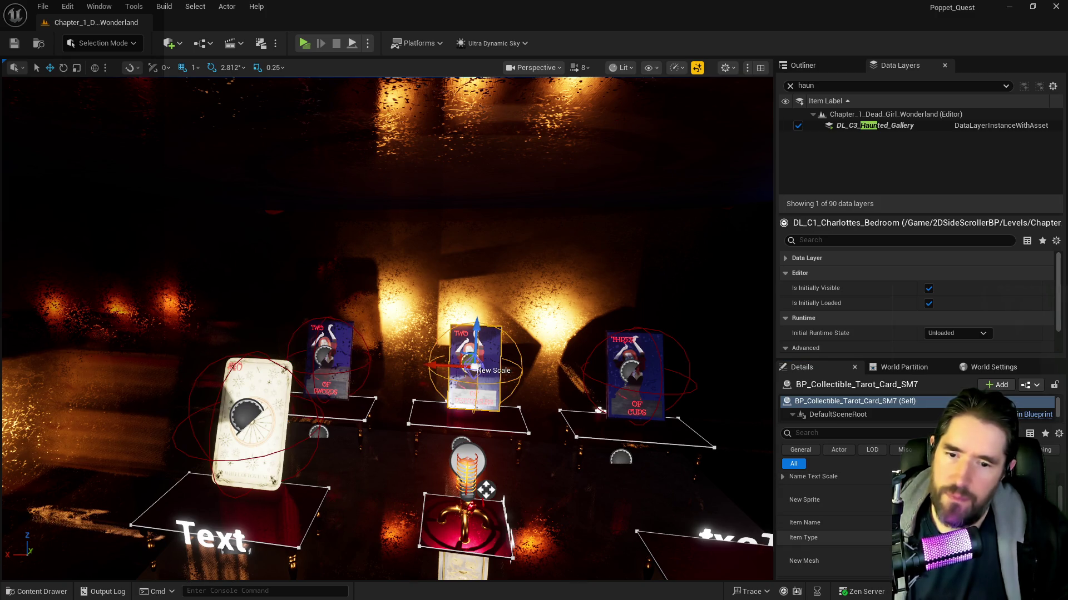
left_click(646, 401)
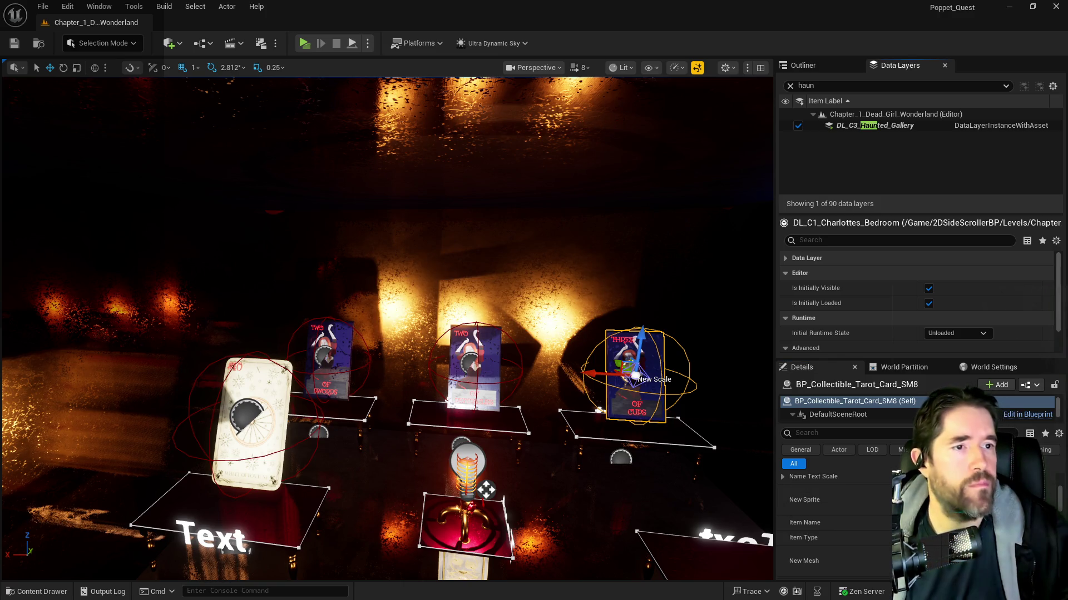
mouse_move(1067, 106)
left_mouse_down()
mouse_move(932, 190)
mouse_move(764, 151)
left_mouse_up()
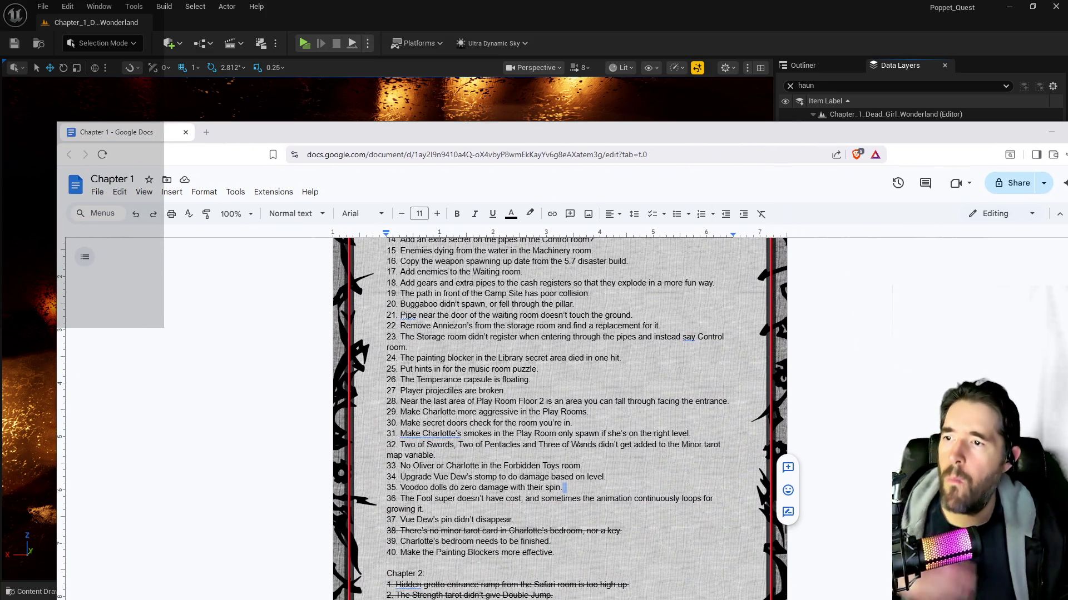
- Strike through item 32 in the to-do list
scroll(674, 386, "up", 3)
scroll(560, 401, "down", 6)
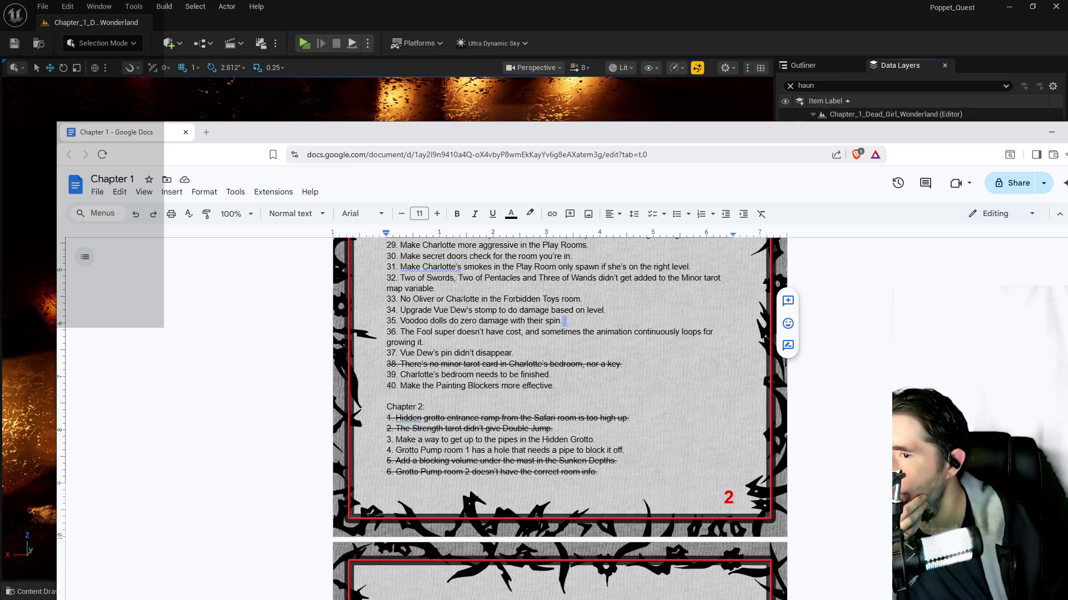
triple_click(372, 282)
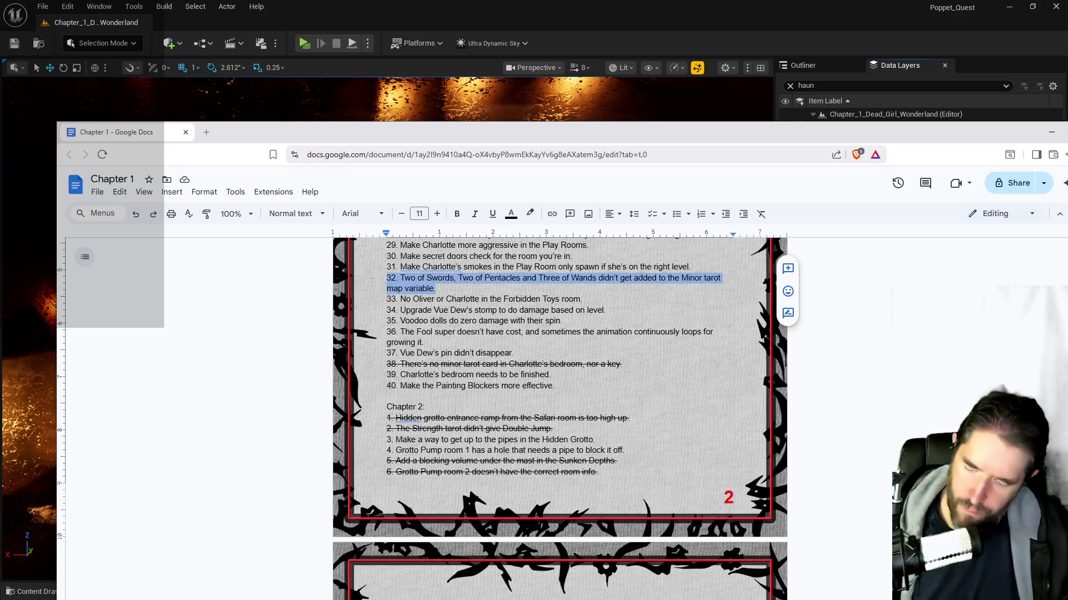
key("alt+shift+5")
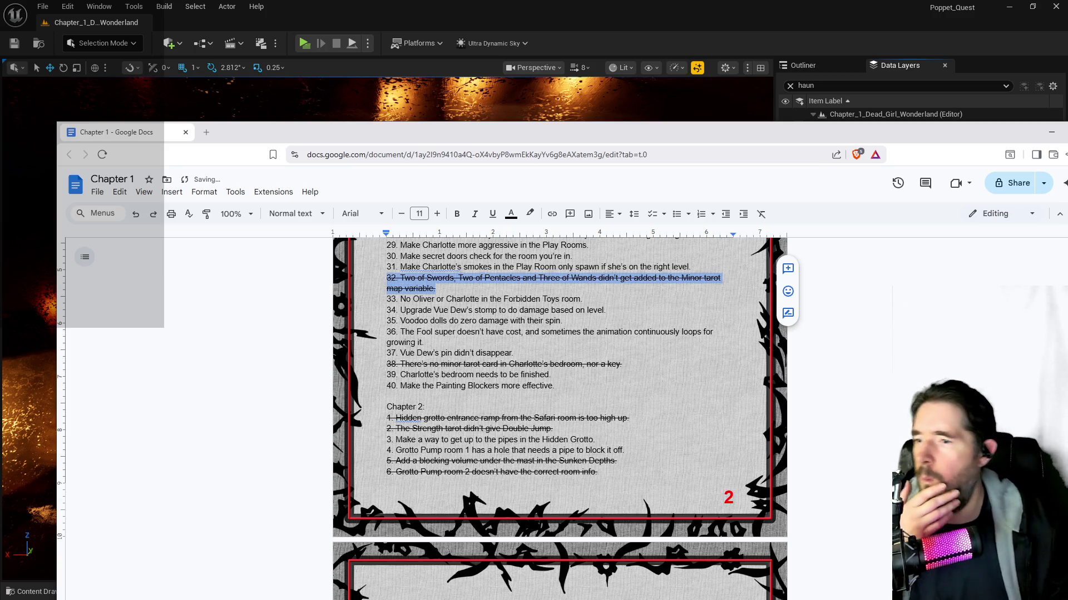
- Correct 'say' to 'said' in item 23 using the spelling suggestion
scroll(559, 417, "up", 2)
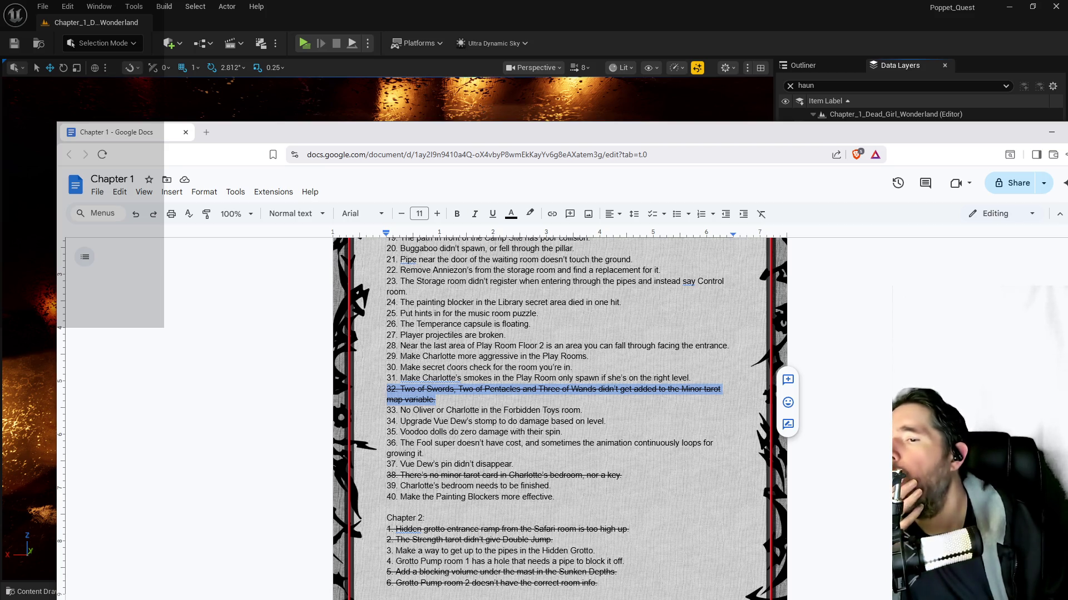
scroll(449, 367, "up", 1)
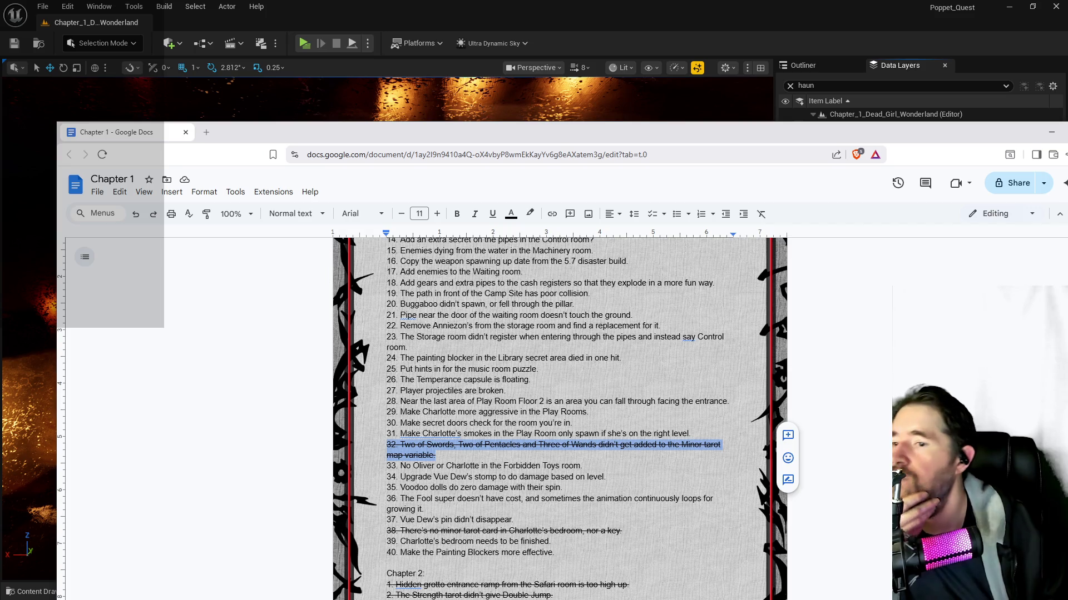
triple_click(510, 390)
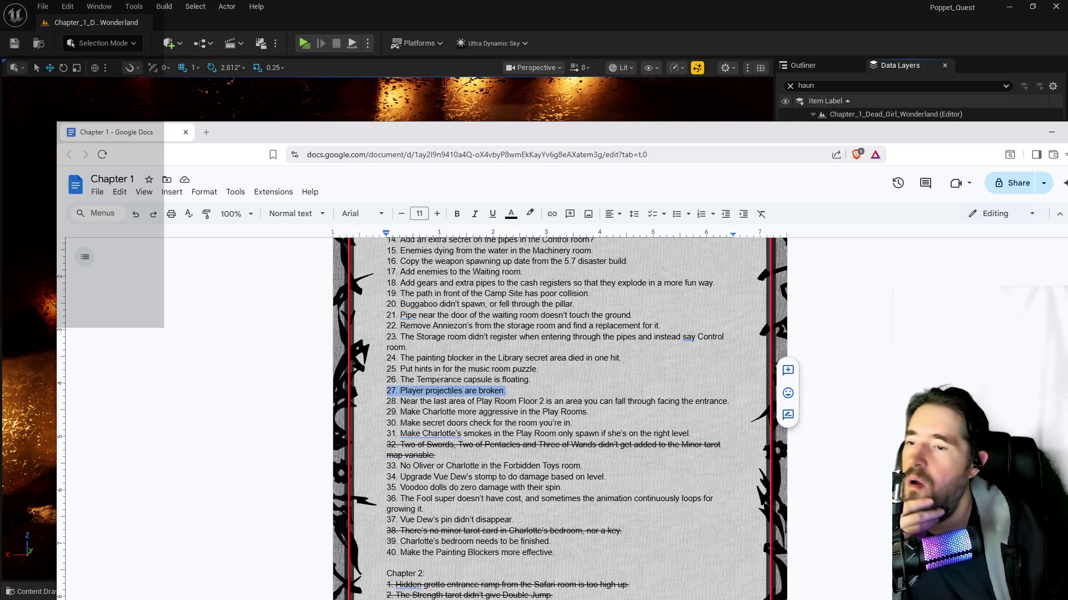
scroll(441, 391, "up", 2)
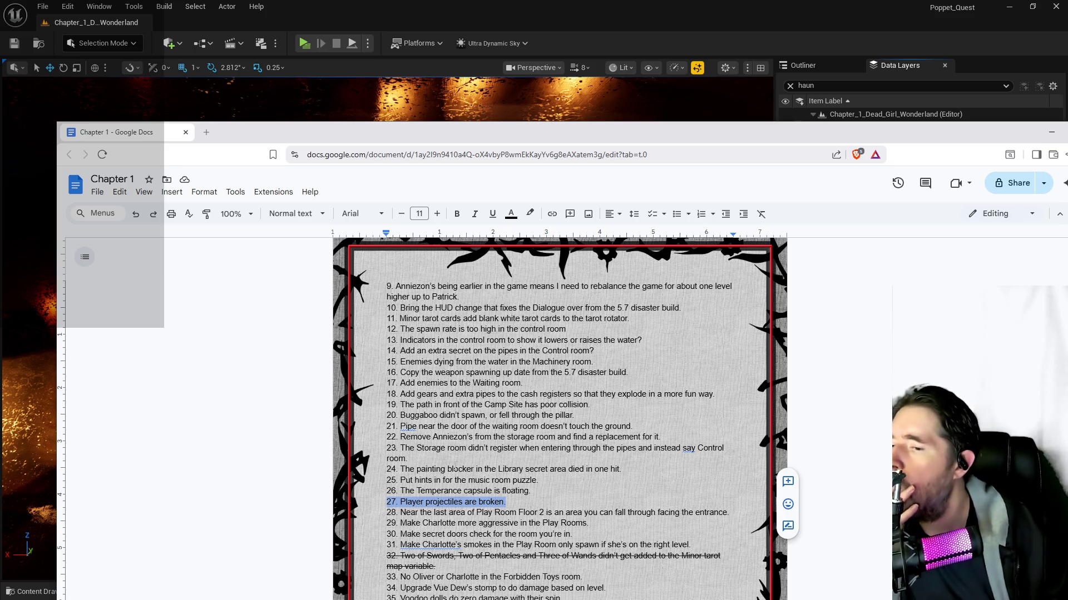
left_click(689, 448)
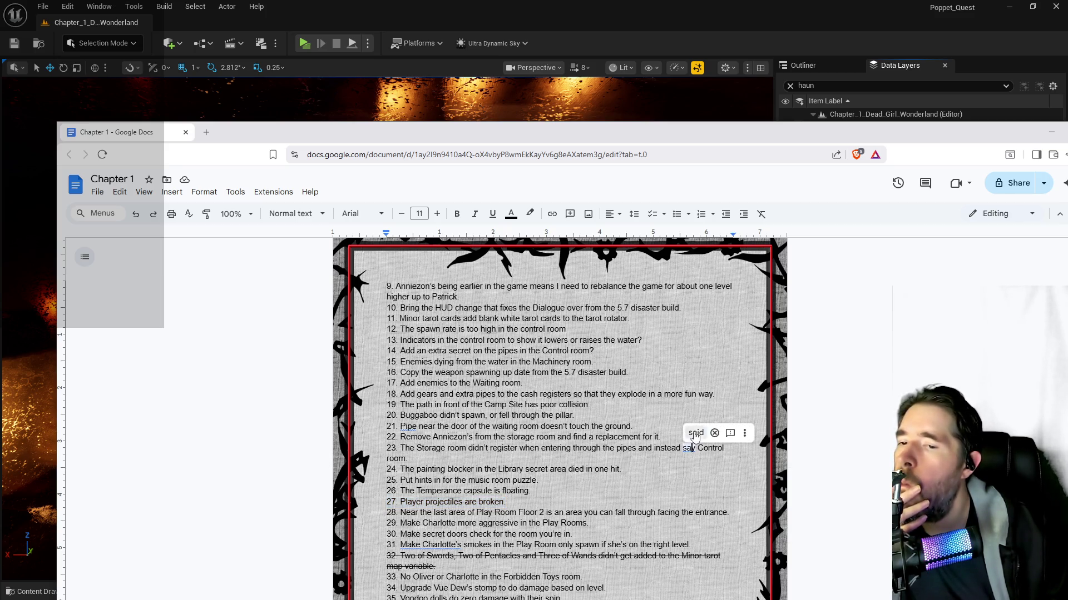
left_click(693, 432)
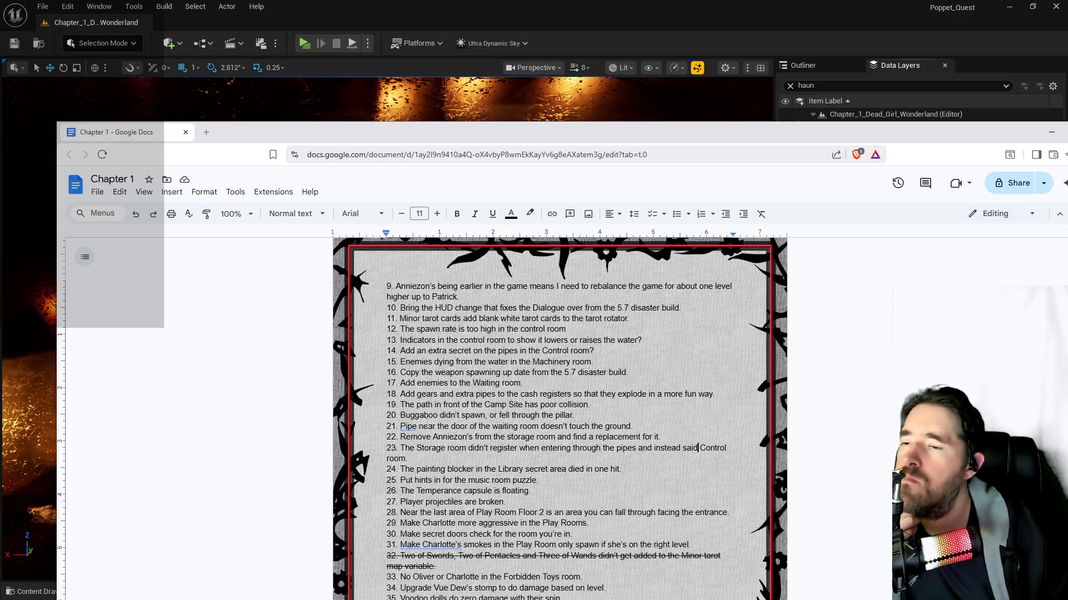
- Strike through item 11 about minor tarot cards and minimize the document
scroll(559, 417, "up", 1)
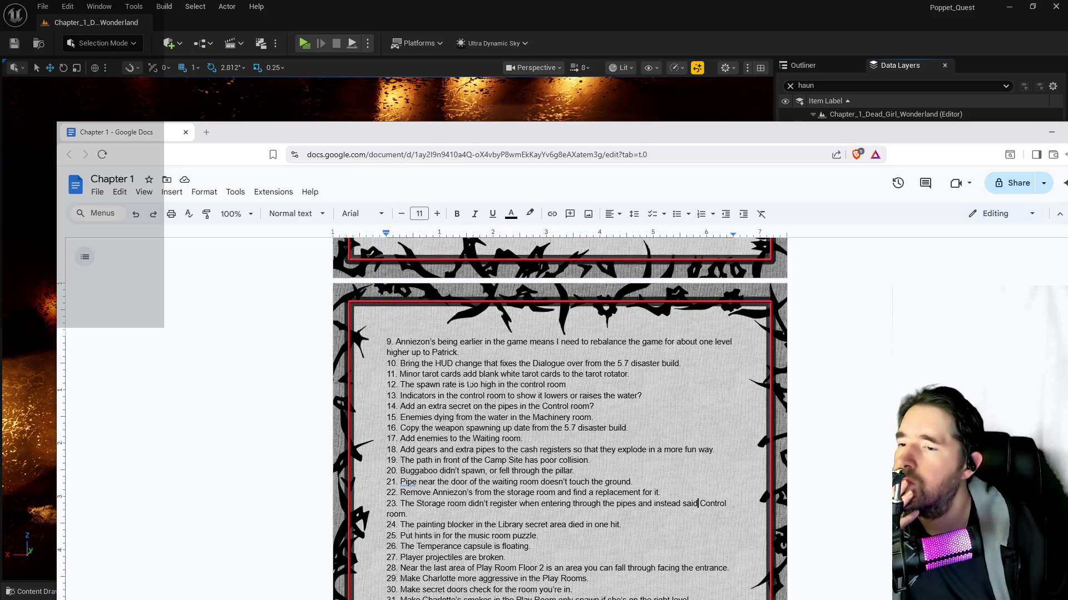
left_click_drag(629, 375, 387, 374)
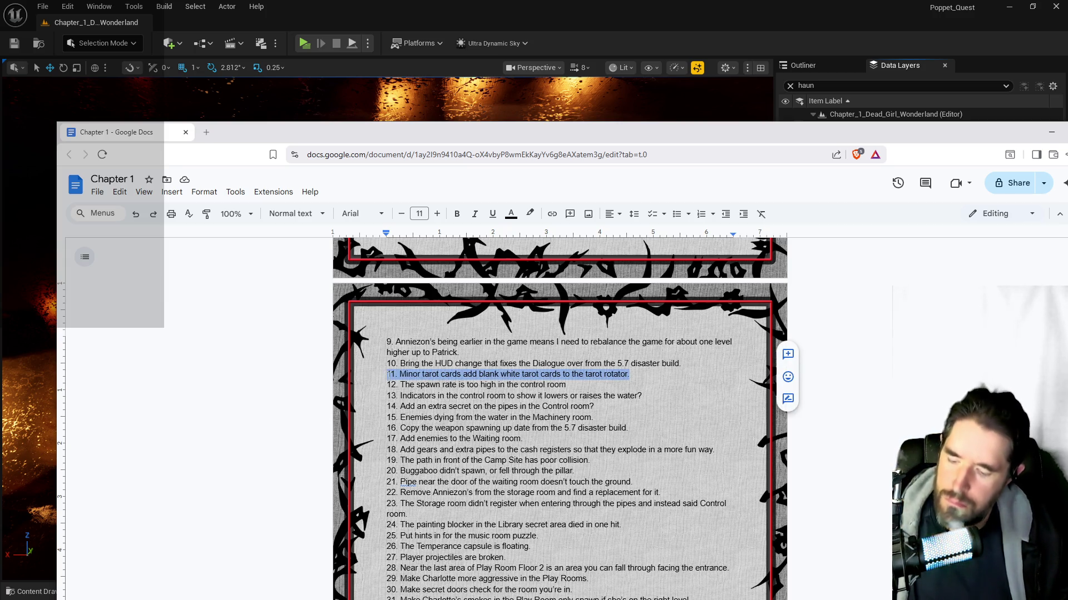
key("alt+shift+5")
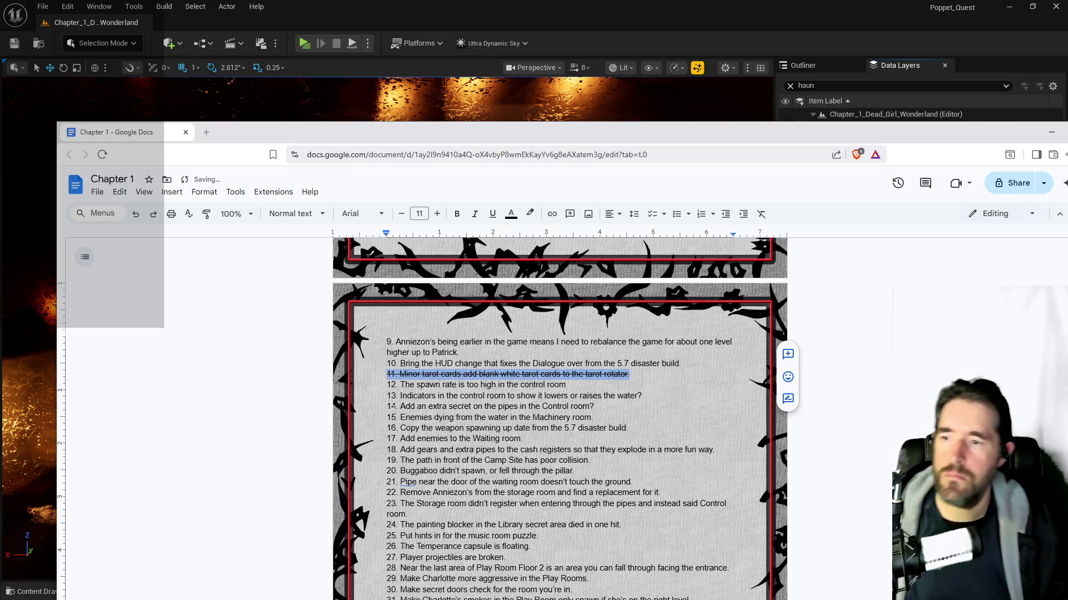
scroll(393, 407, "down", 1)
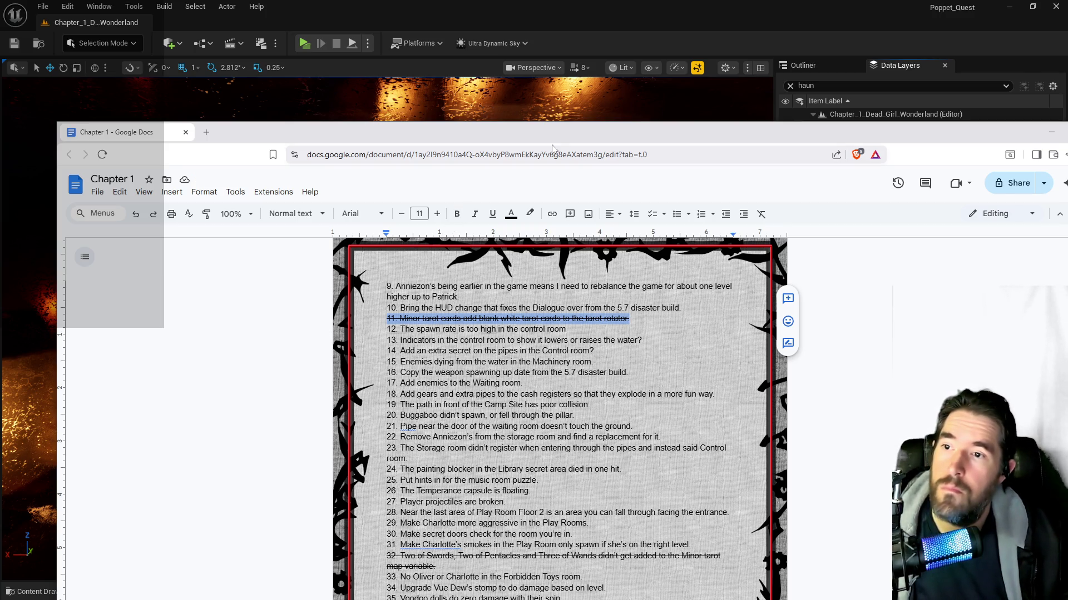
key("super+Down")
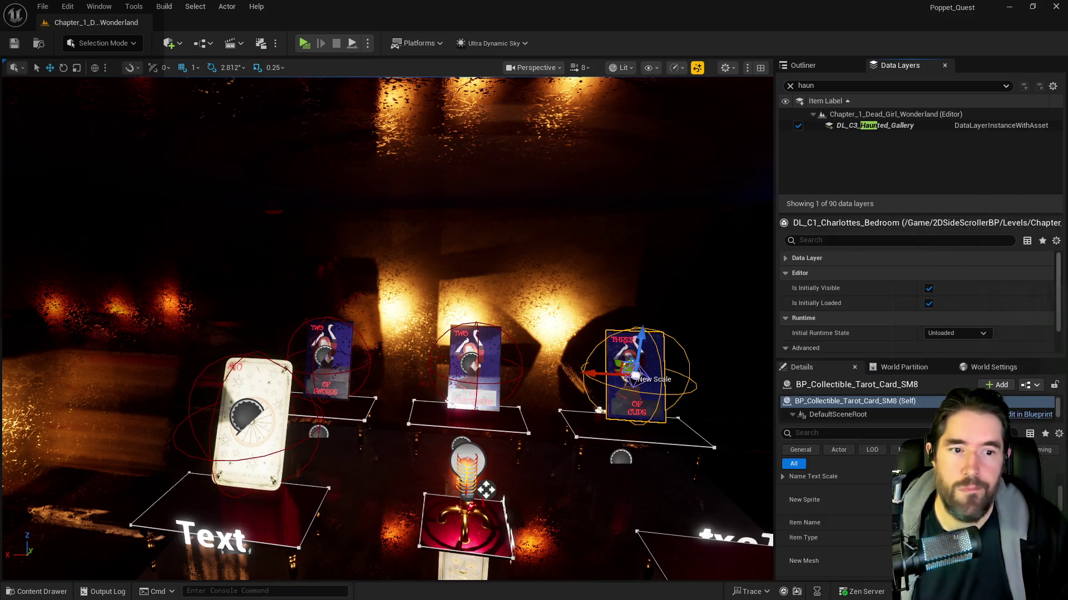
- Fly the viewport camera from the bedroom past the glowing tarot circles to the waiting room pipe
mouse_move(444, 453)
left_mouse_down()
mouse_move(445, 434)
mouse_move(422, 422)
mouse_move(456, 422)
mouse_move(432, 395)
left_mouse_up()
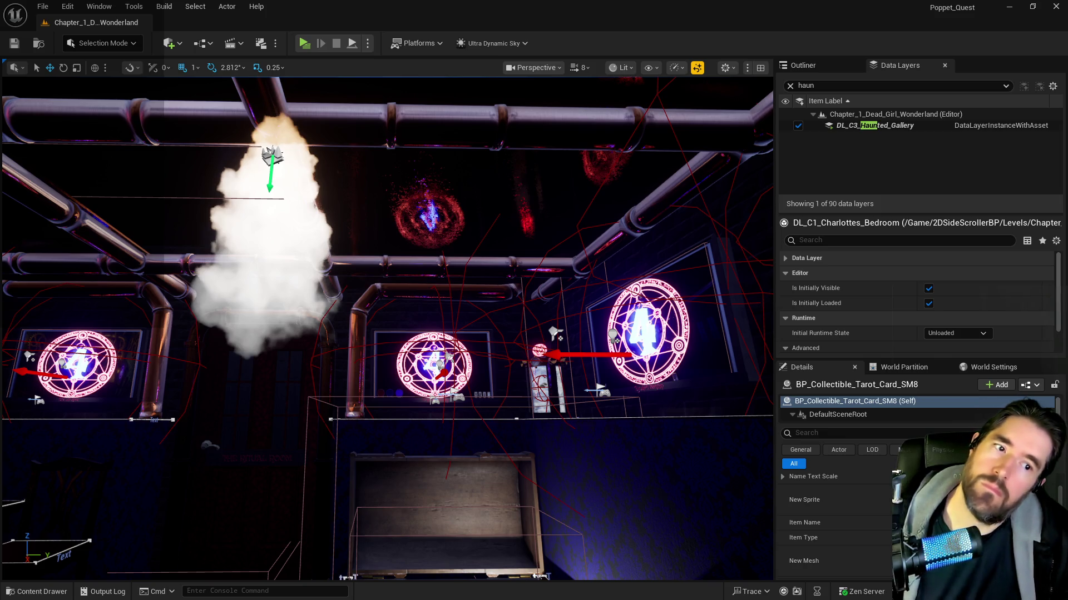
mouse_move(432, 396)
left_mouse_down()
mouse_move(364, 426)
mouse_move(301, 349)
left_mouse_up()
- Select SM_Waiting_Room_Pipe_2 beside the plant pot, then the dark Pipe_3 overhead
left_click(301, 350)
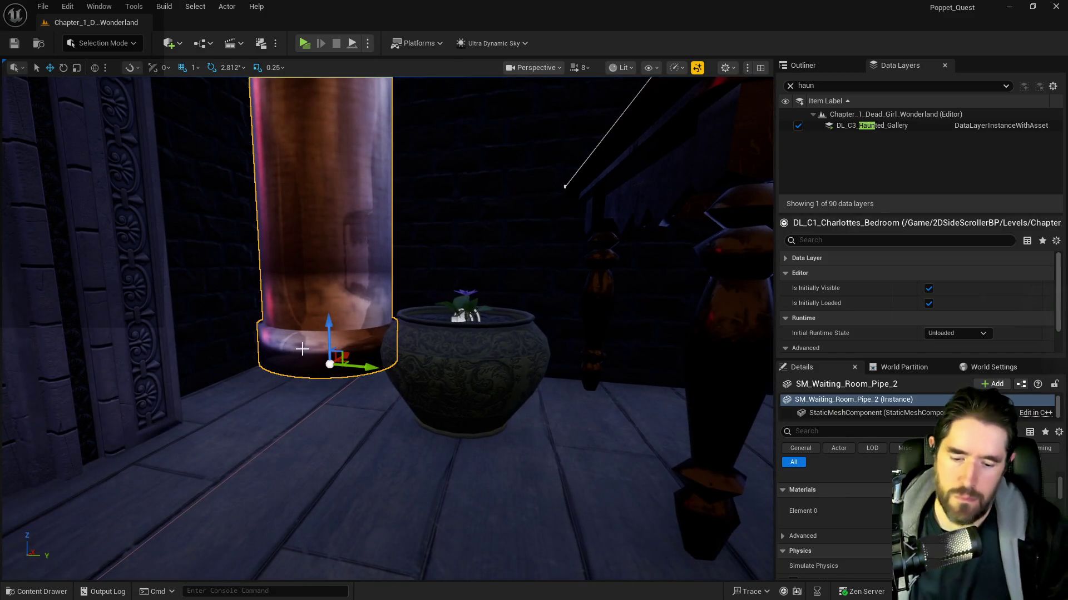
mouse_move(302, 349)
left_mouse_down()
mouse_move(302, 337)
mouse_move(302, 362)
left_mouse_up()
left_click(357, 318)
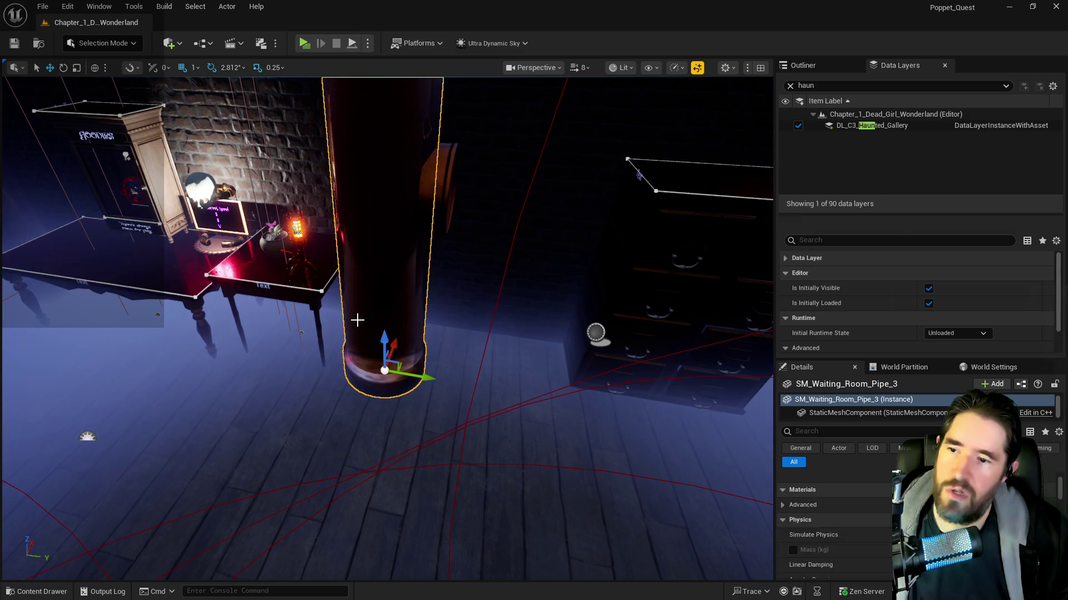
left_click_drag(358, 320, 388, 358)
- Select SM_Waiting_Room_Pipe_1, frame it, and zoom in on where its base meets the floor
left_click(395, 358)
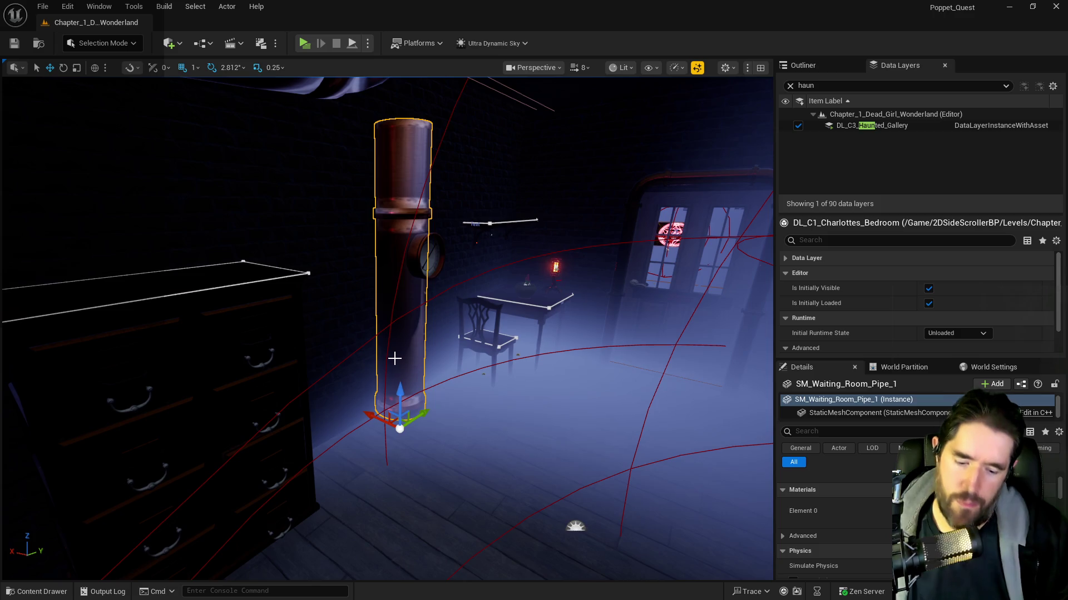
key("f")
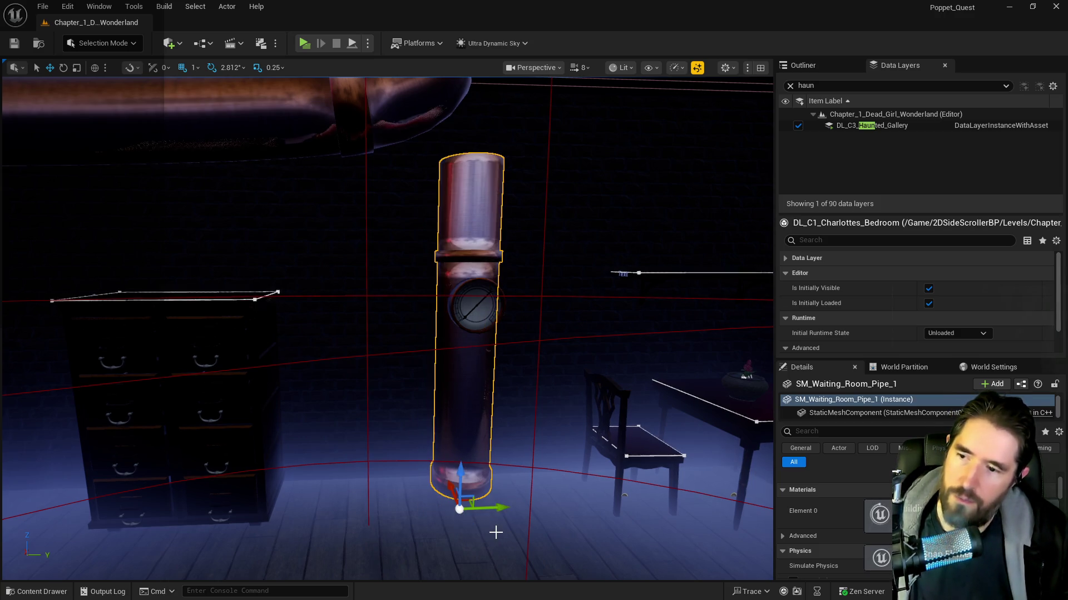
scroll(495, 529, "up", 10)
scroll(495, 528, "down", 5)
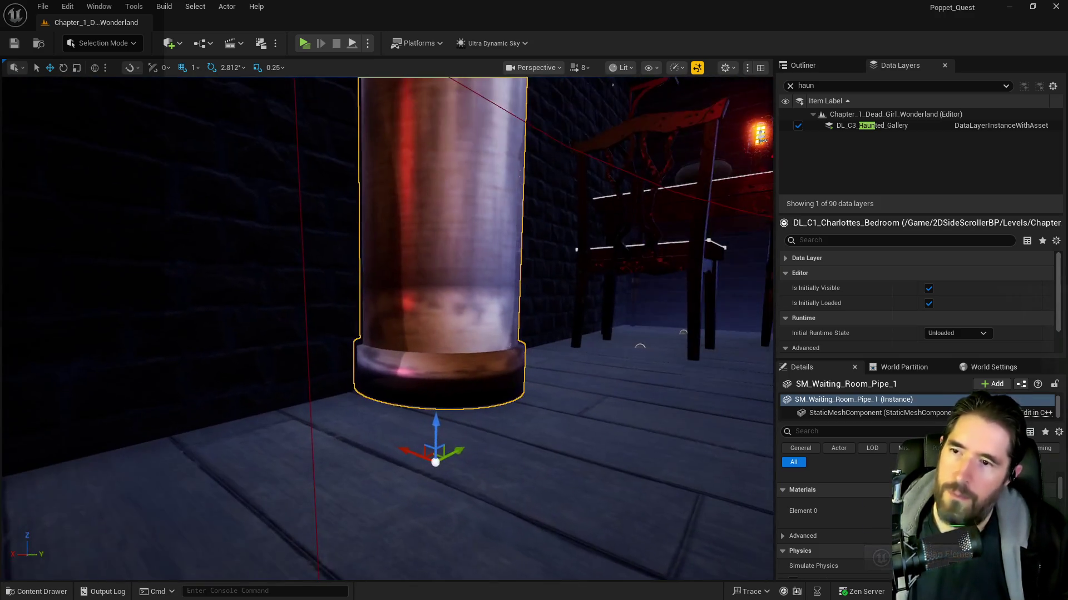
scroll(496, 529, "up", 5)
mouse_move(495, 528)
left_mouse_down()
mouse_move(495, 556)
mouse_move(456, 517)
left_mouse_up()
left_click_drag(491, 454, 492, 478)
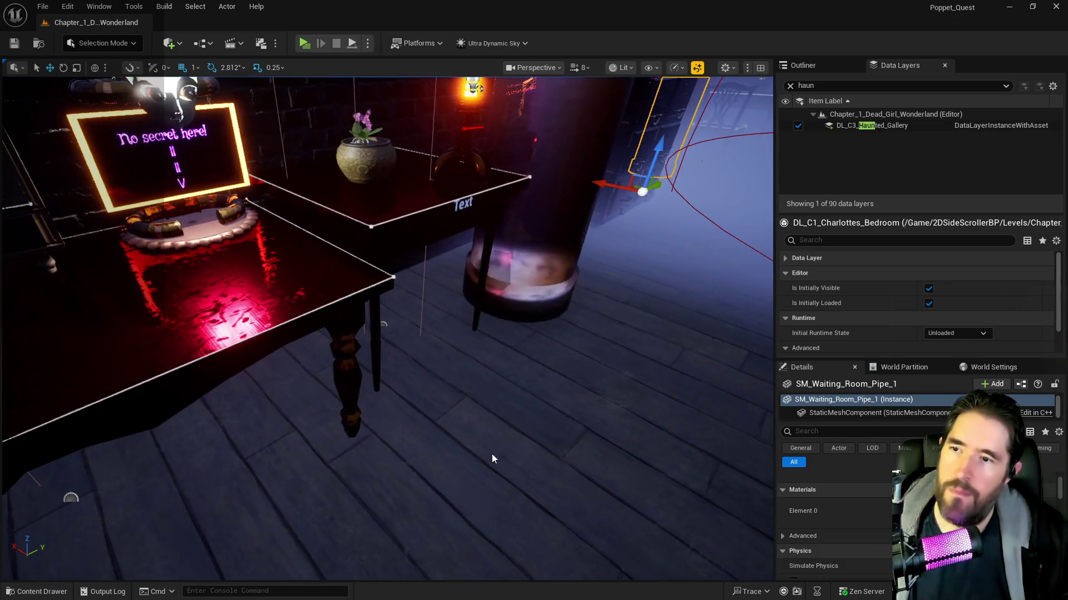